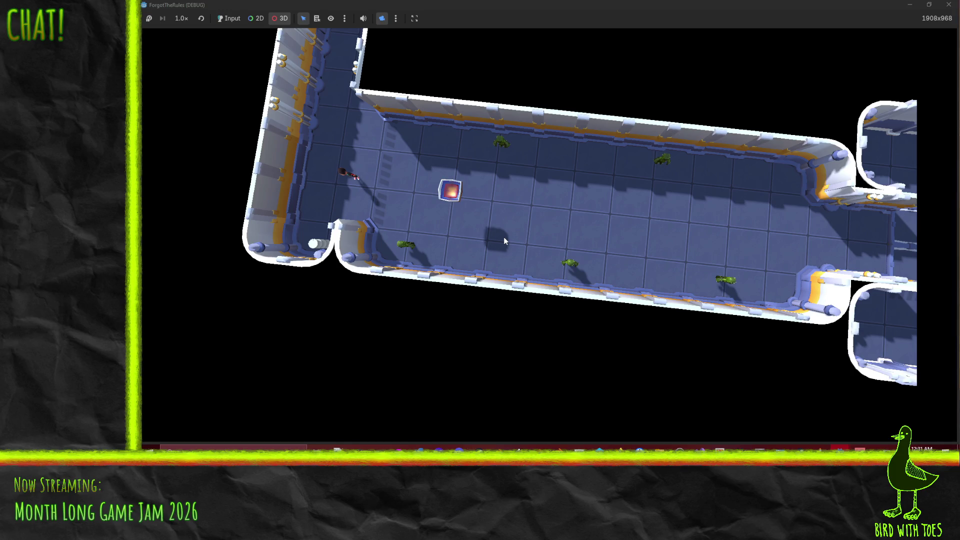
- Stop the running ForgotTheRules test and return to the game_control.gd script in the editor
scroll(504, 241, down, 2)
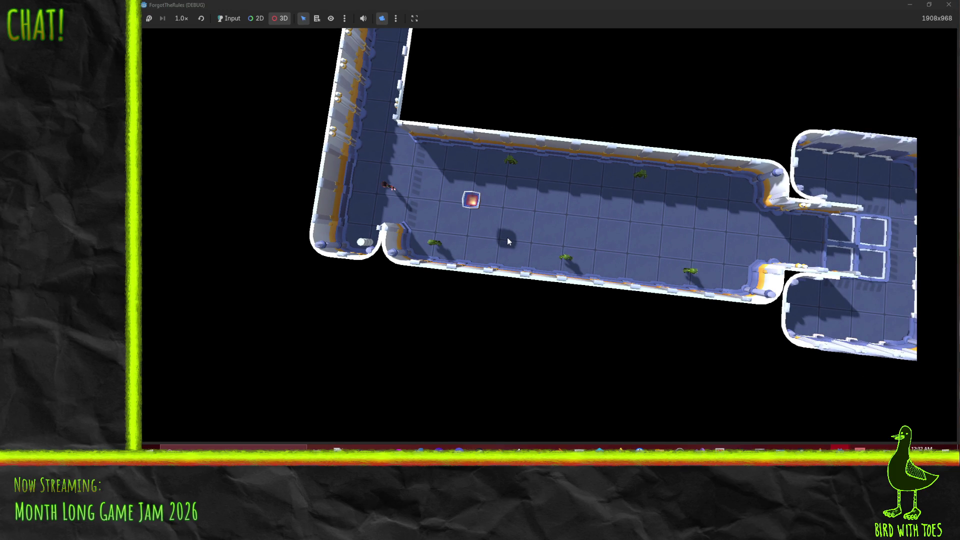
click(947, 5)
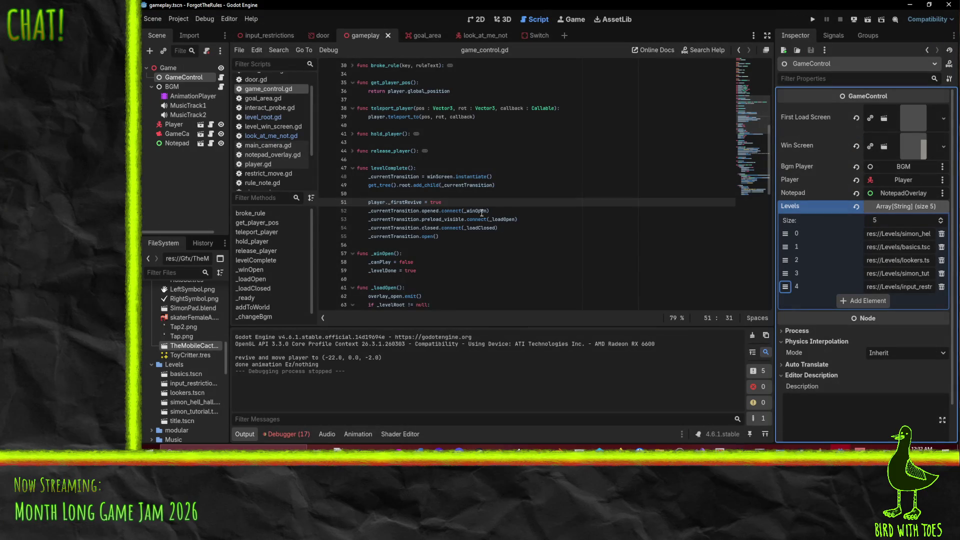
- In look_at_me_not.gd, change line 27 to animator.play("Idle", 0, 5) and run the project
scroll(482, 212, up, 5)
scroll(538, 114, down, 4)
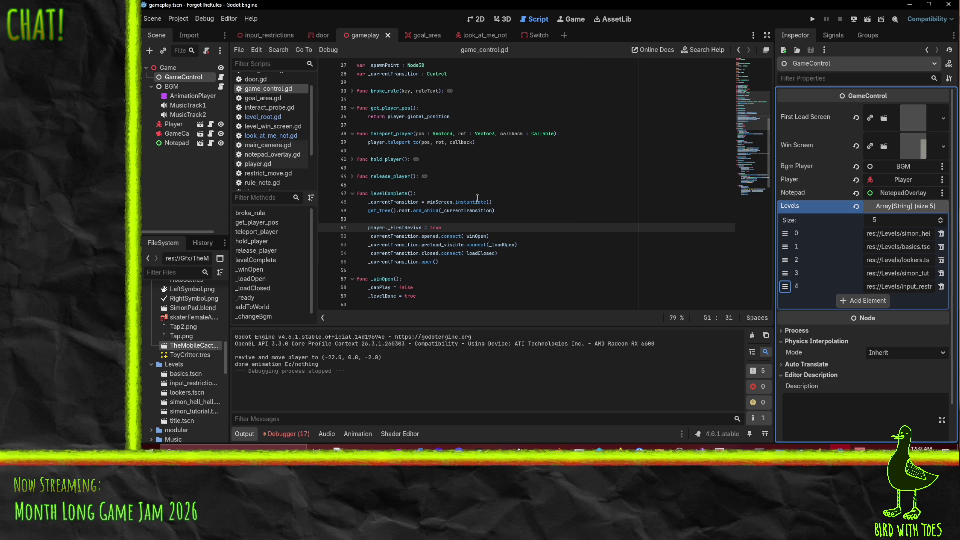
click(475, 36)
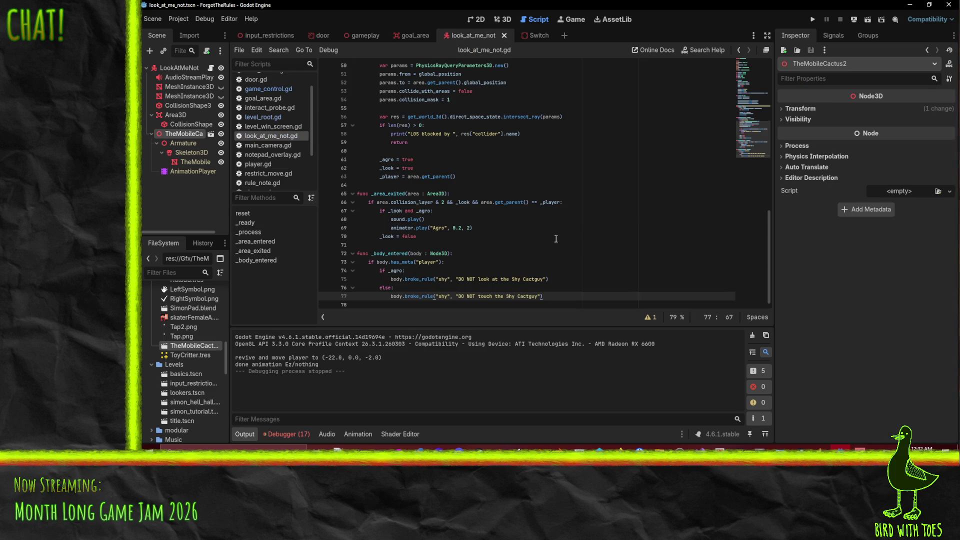
scroll(556, 239, up, 8)
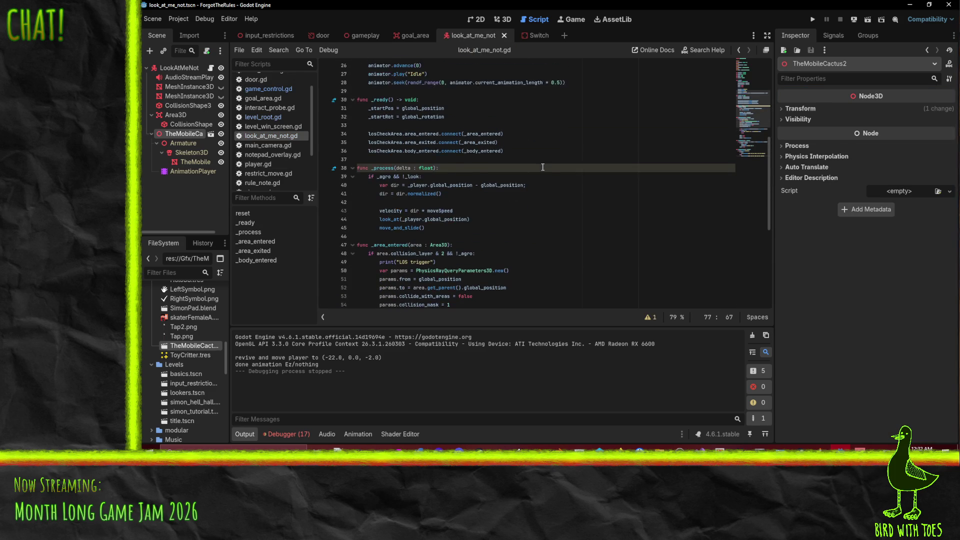
scroll(543, 167, up, 3)
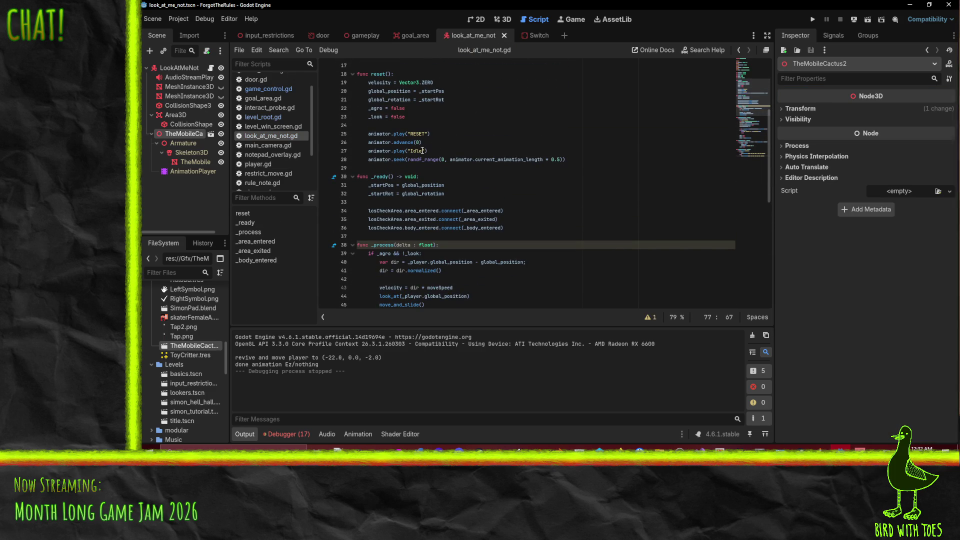
click(445, 151)
text(0, 5)
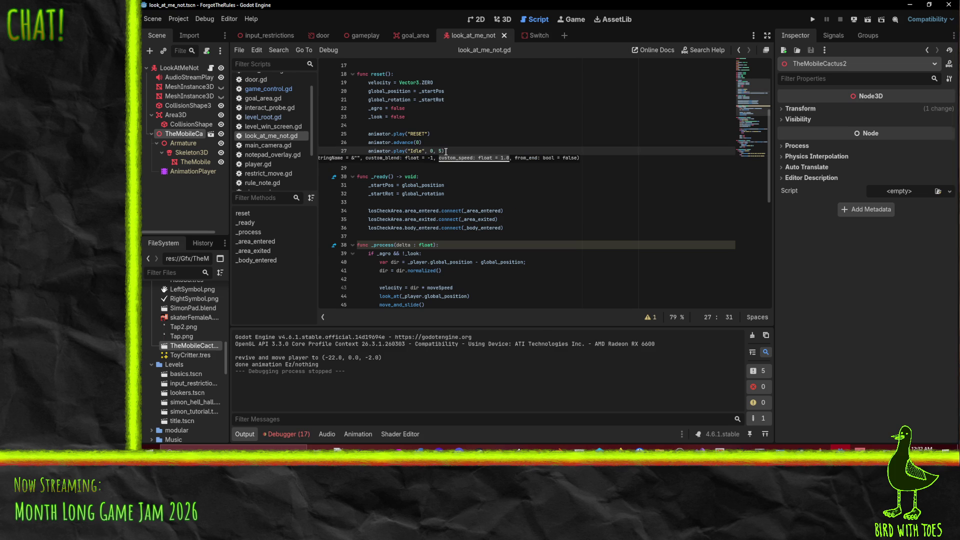
click(812, 20)
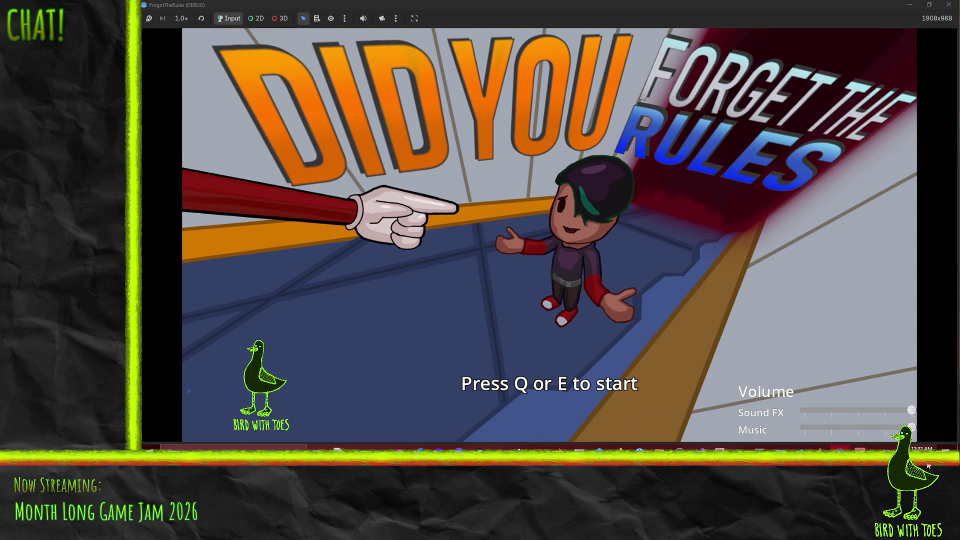
- Turn the Music slider to zero, start the game with E, and walk the player down the room
drag(862, 428, 706, 428)
key(e)
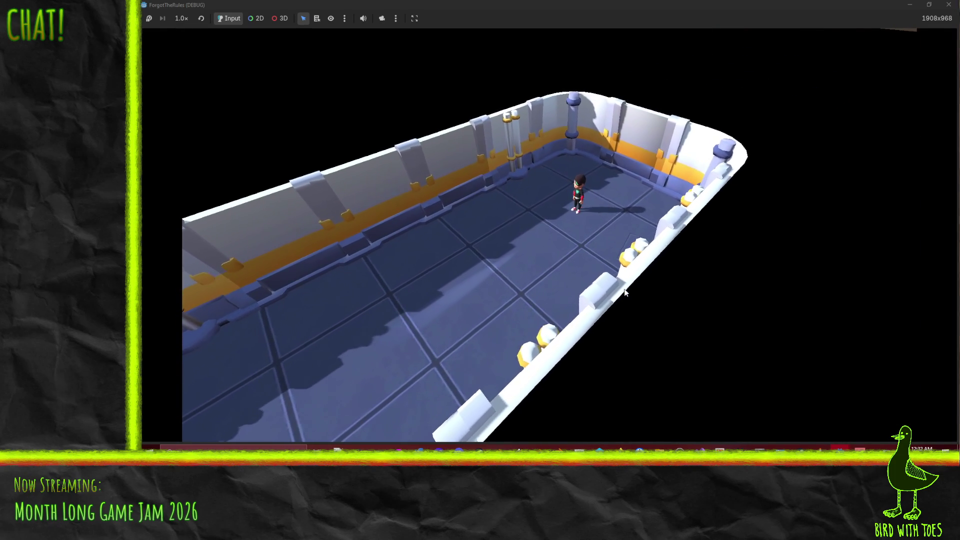
key(s)
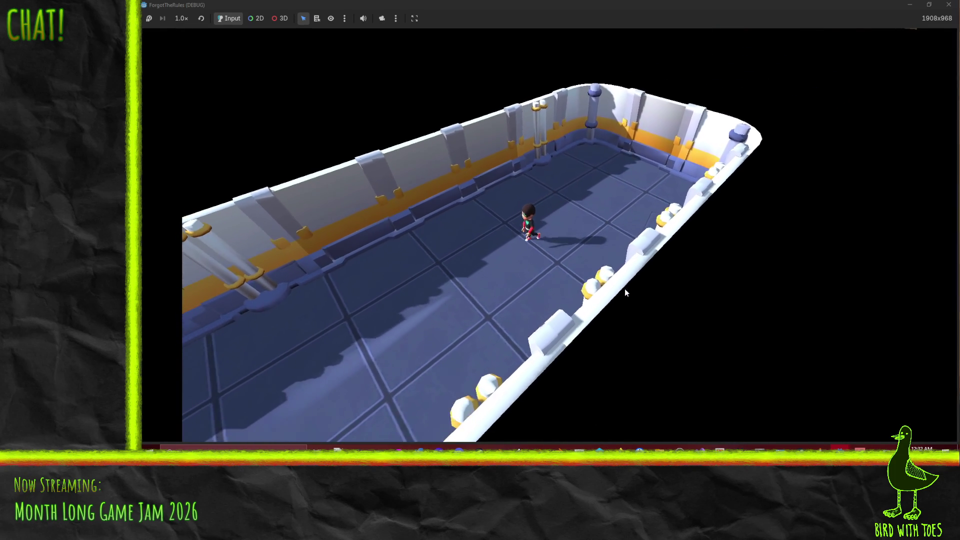
key(s)
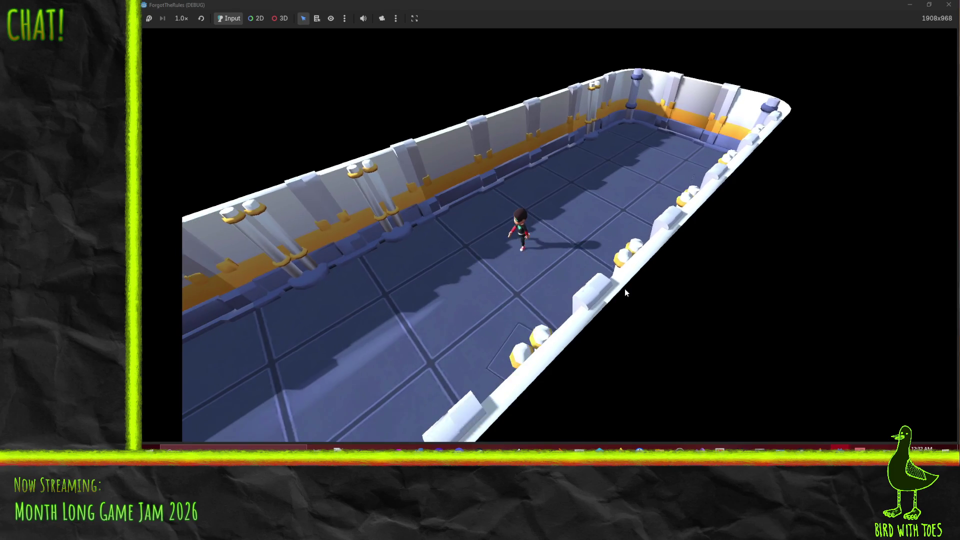
key(s)
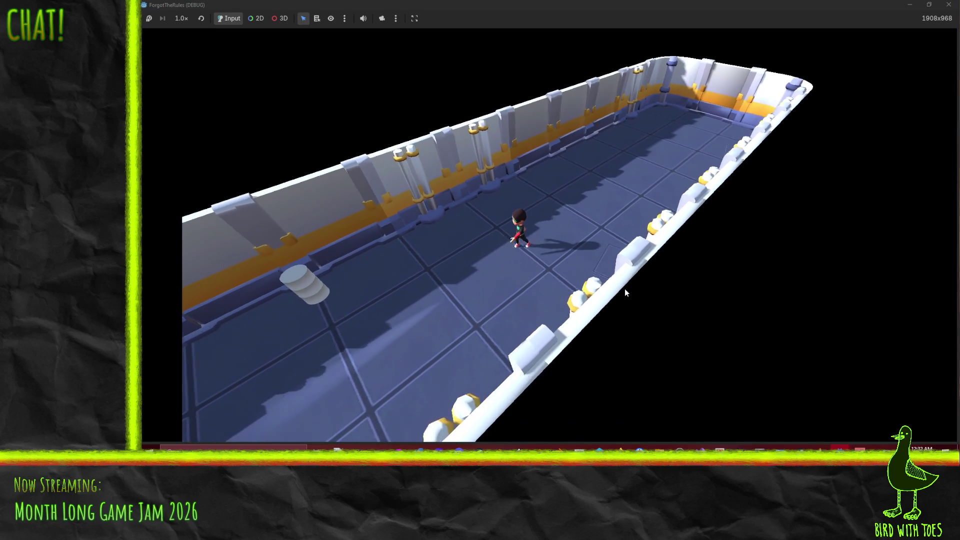
key(s)
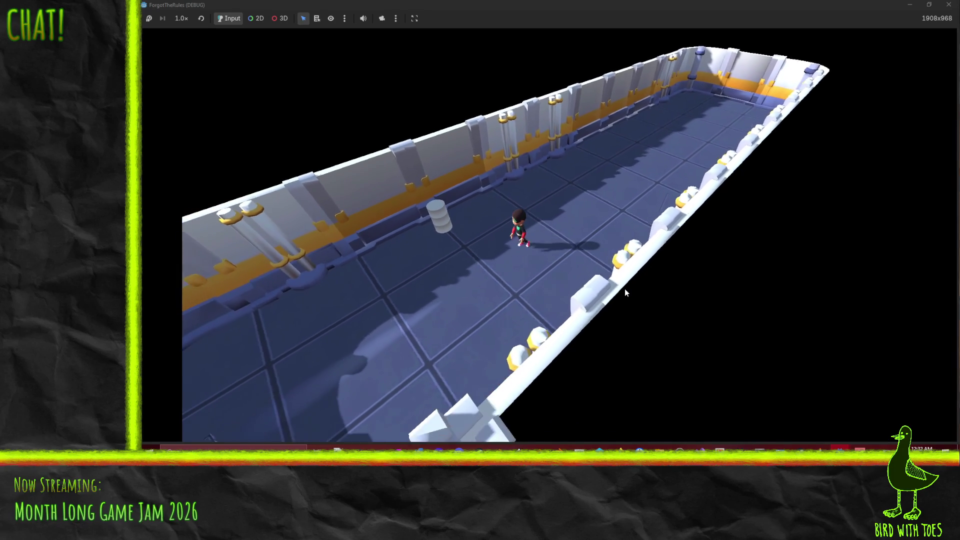
- Walk the player past the cactus gate and along the corridor into the larger room
key(s)
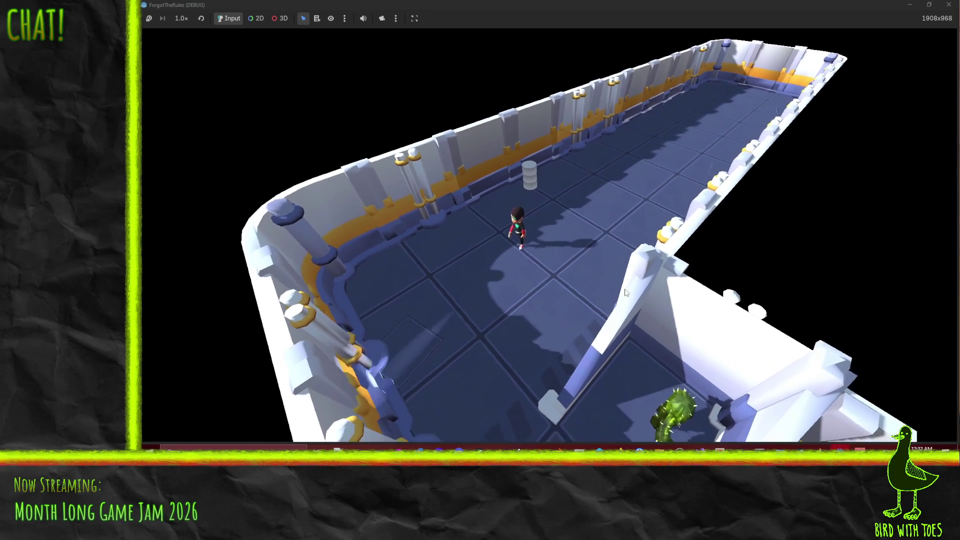
key(s)
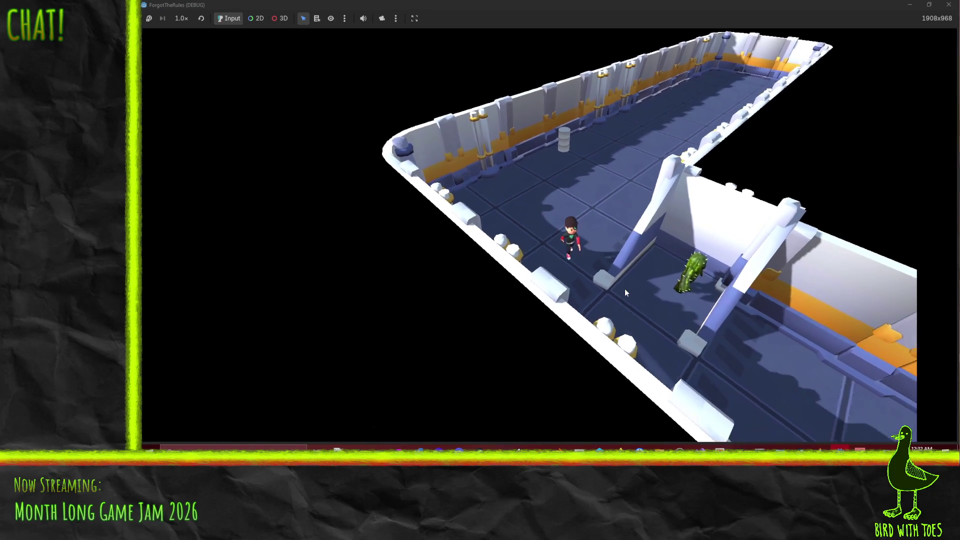
key(s)
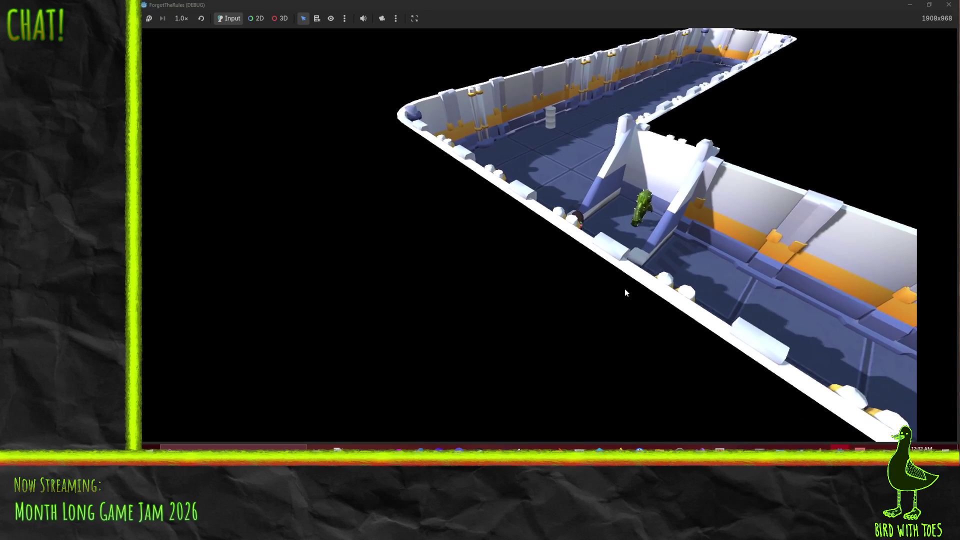
key(s)
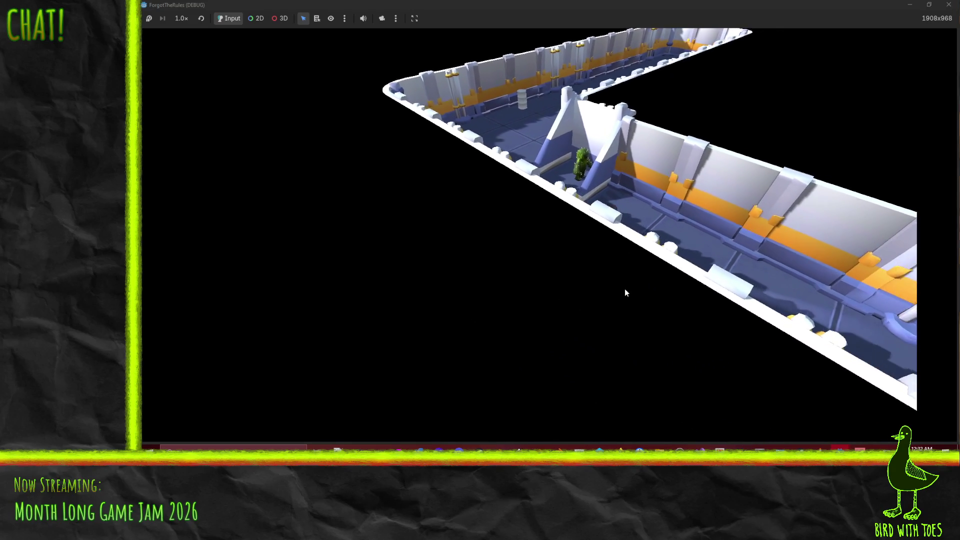
key(s)
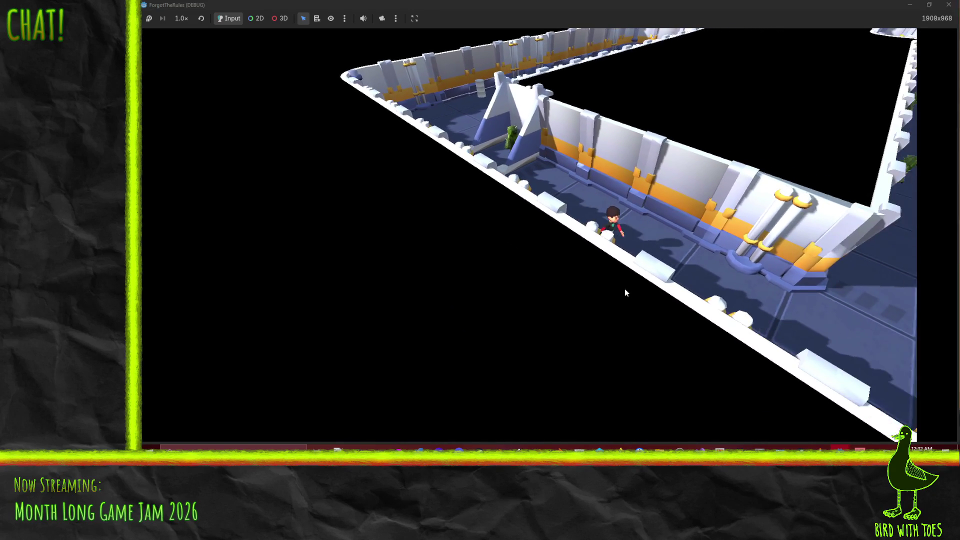
key(s)
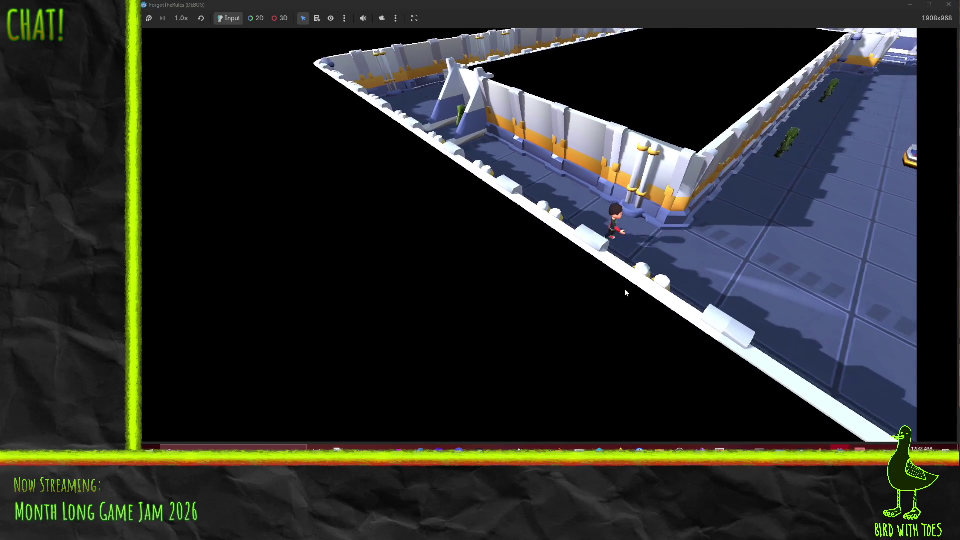
key(s)
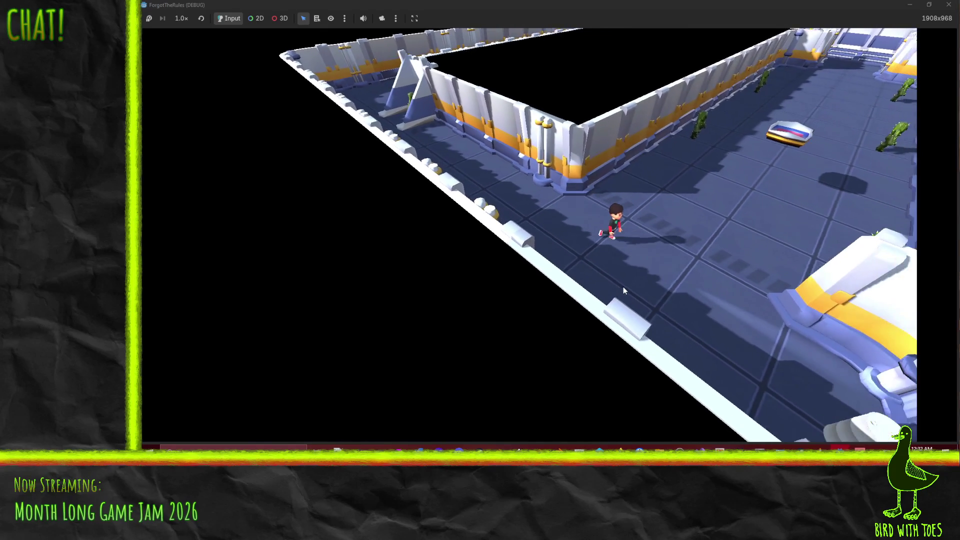
key(s)
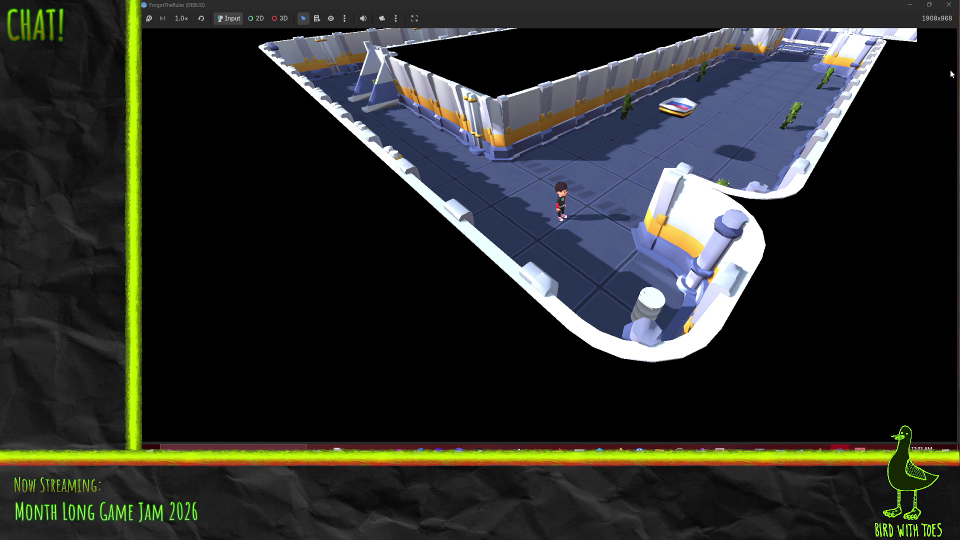
- Stop the test run, save look_at_me_not.gd, and switch to the input_restrictions scene
click(948, 4)
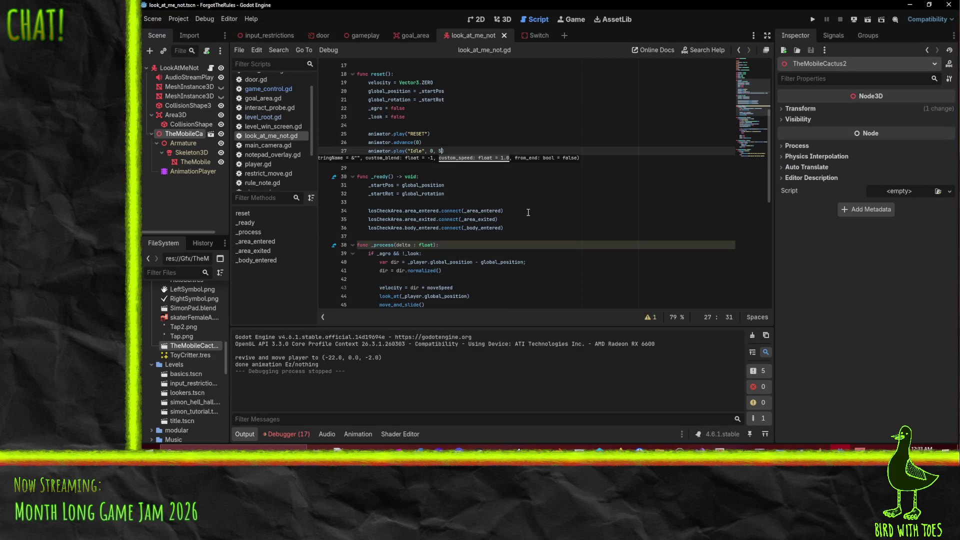
key(ctrl+z)
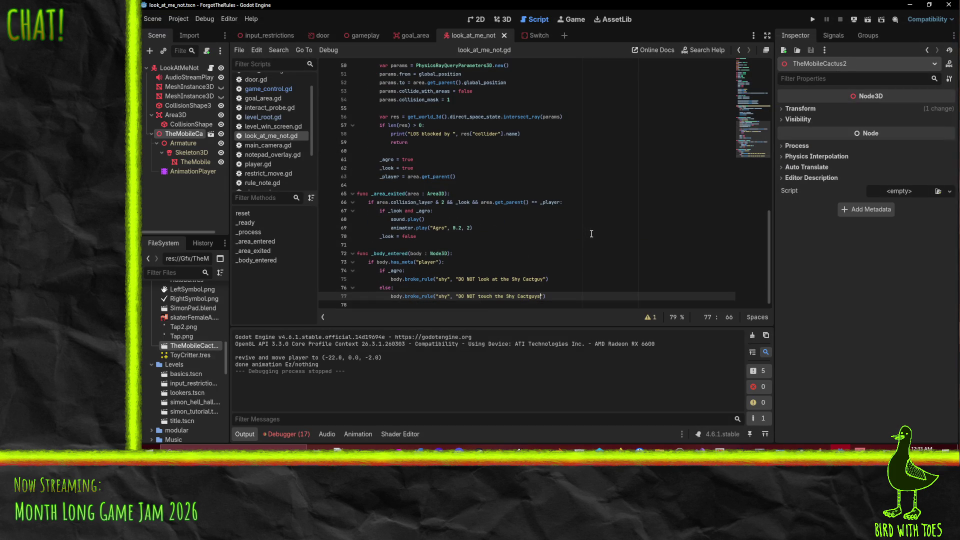
key(ctrl+s)
scroll(577, 165, up, 5)
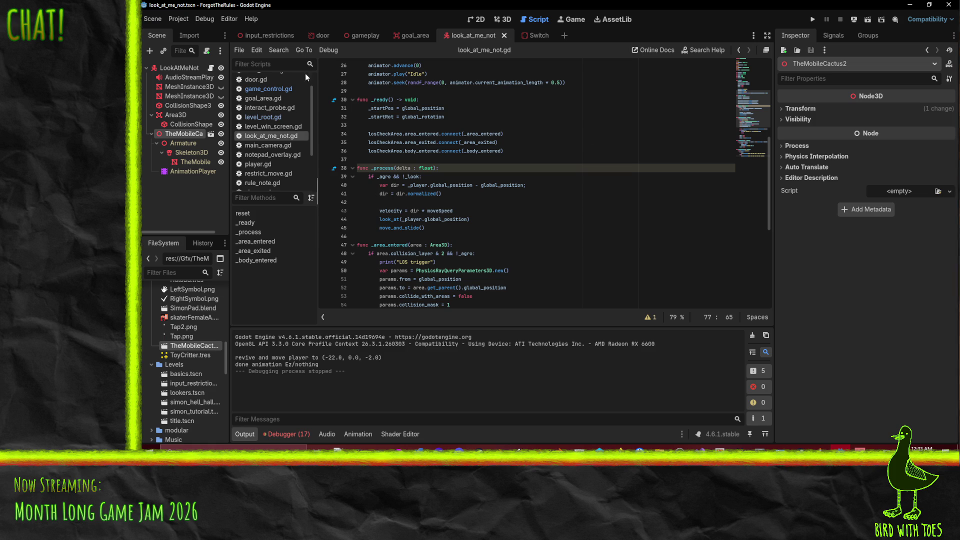
click(263, 37)
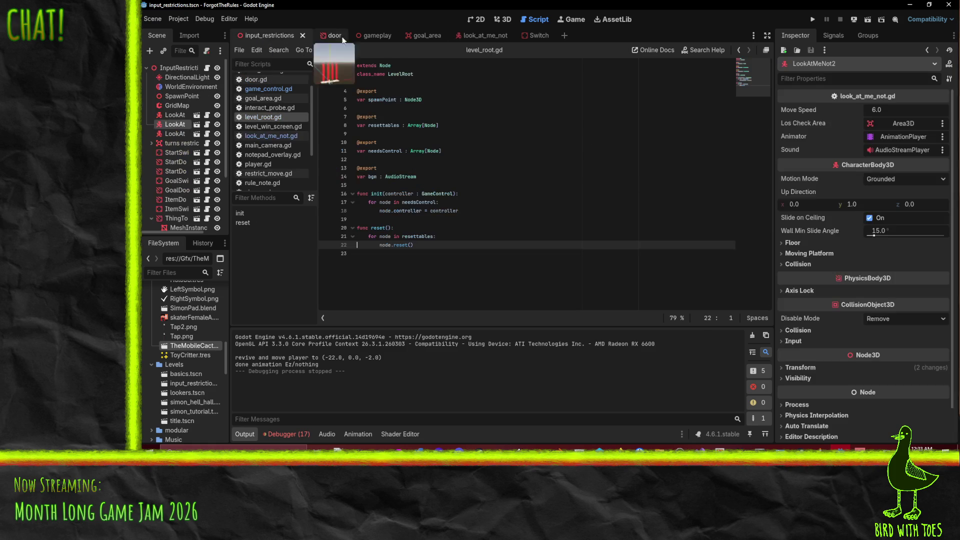
- In the gameplay scene, swap Levels elements 0 and 4 so input_restrictions comes first
click(368, 36)
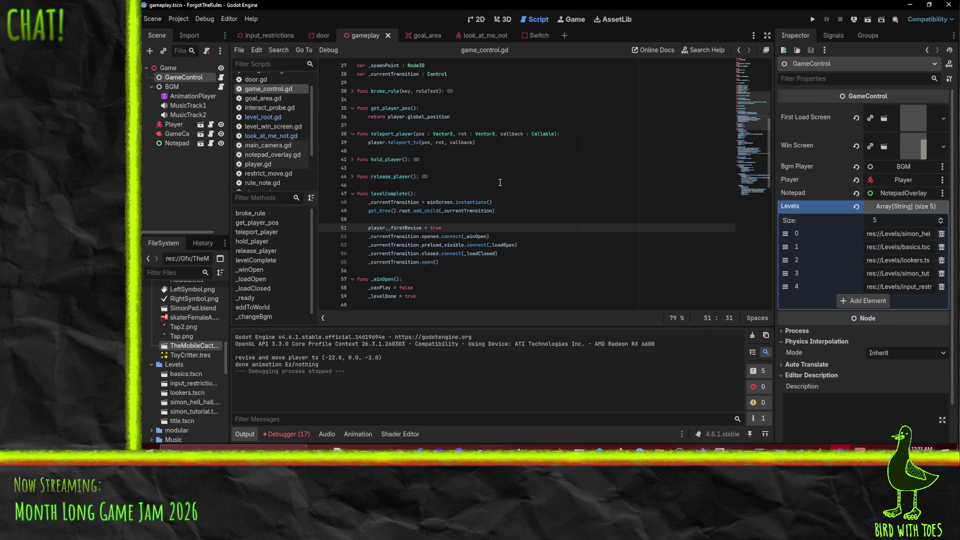
click(506, 19)
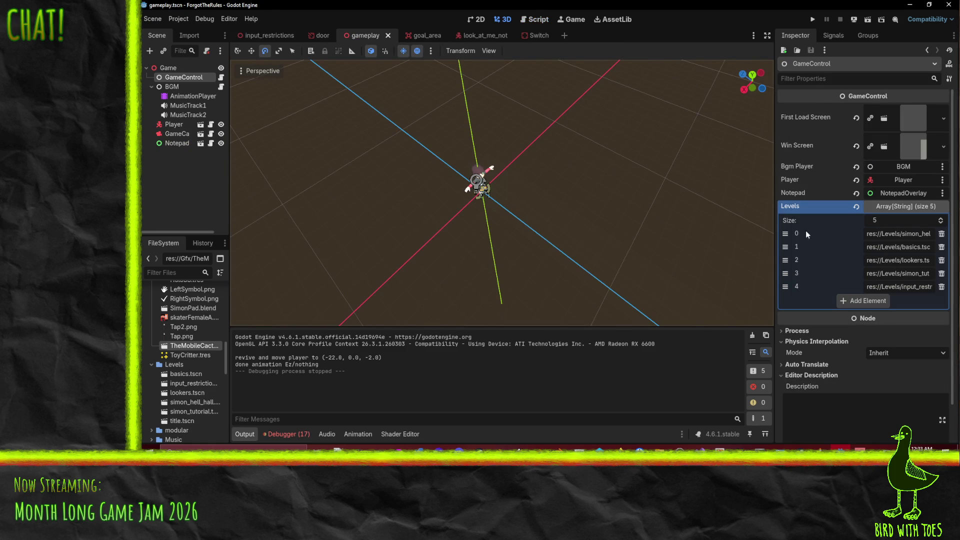
drag(785, 287, 785, 234)
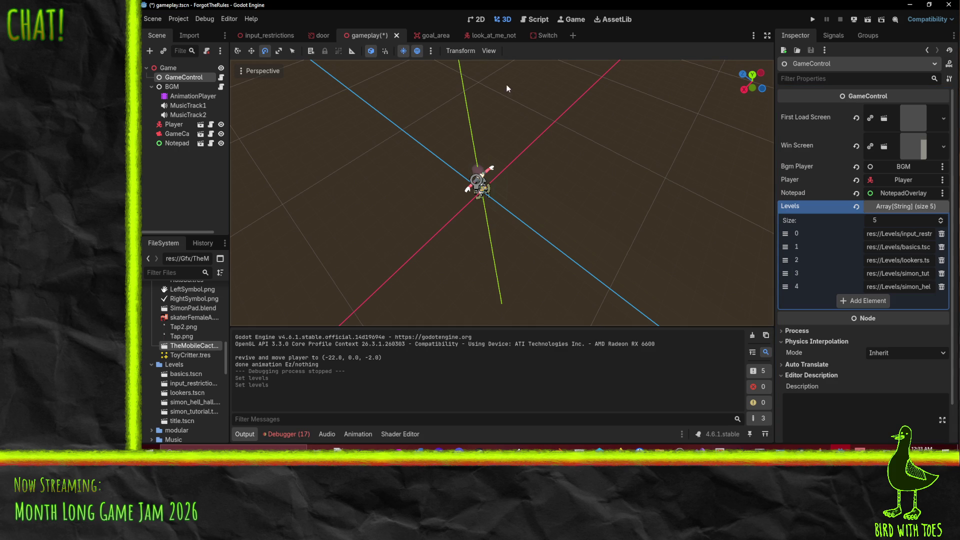
click(262, 35)
- Duplicate the LookAt cactus enemy and slide the copy left along X with the Move tool
key(f)
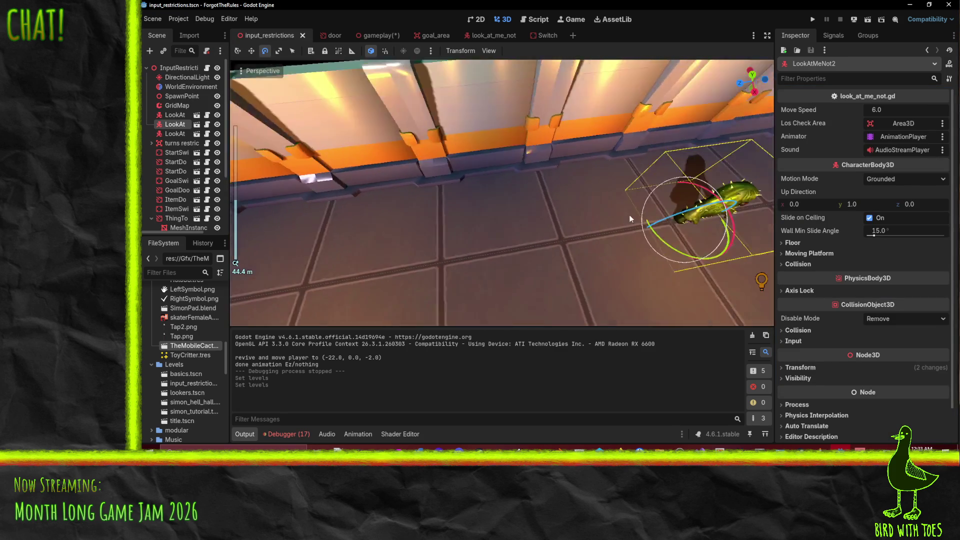
right_click(180, 124)
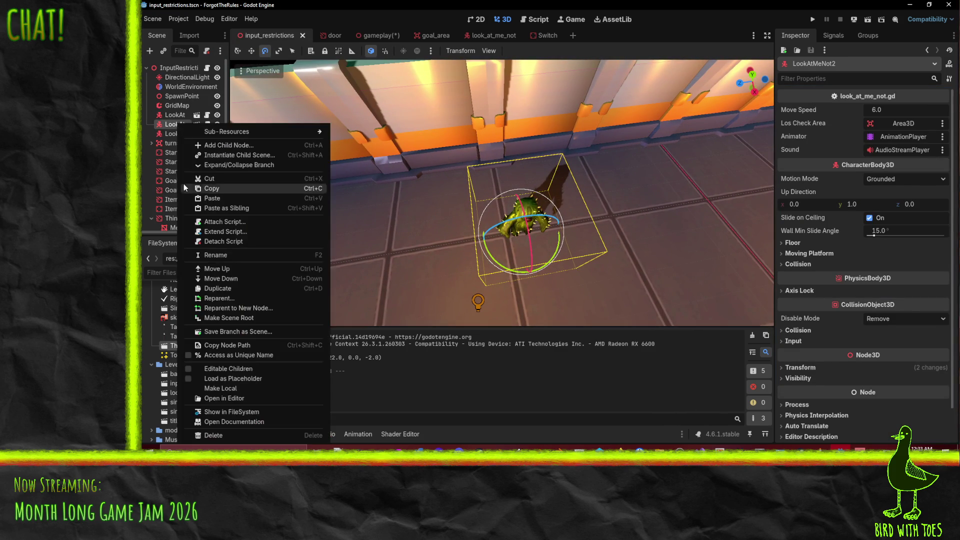
click(229, 290)
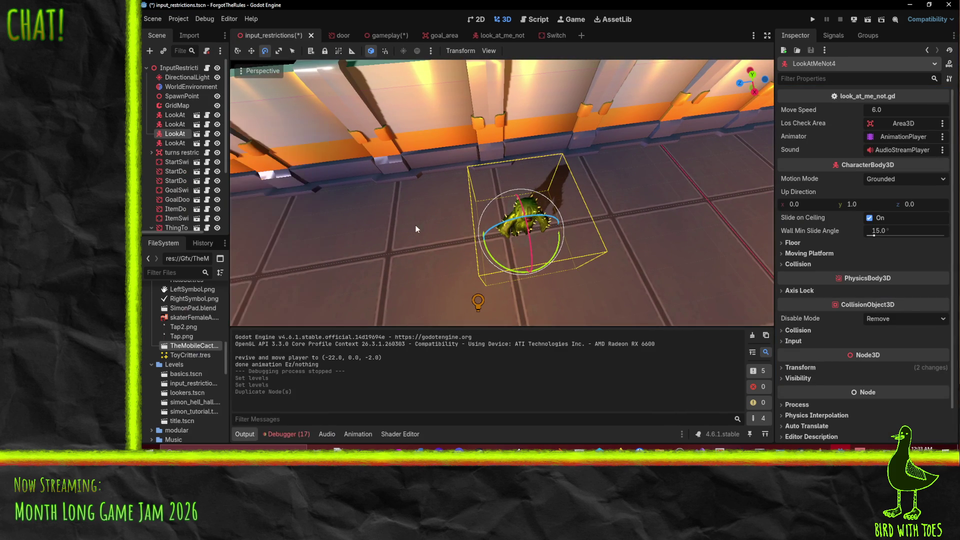
scroll(379, 214, down, 5)
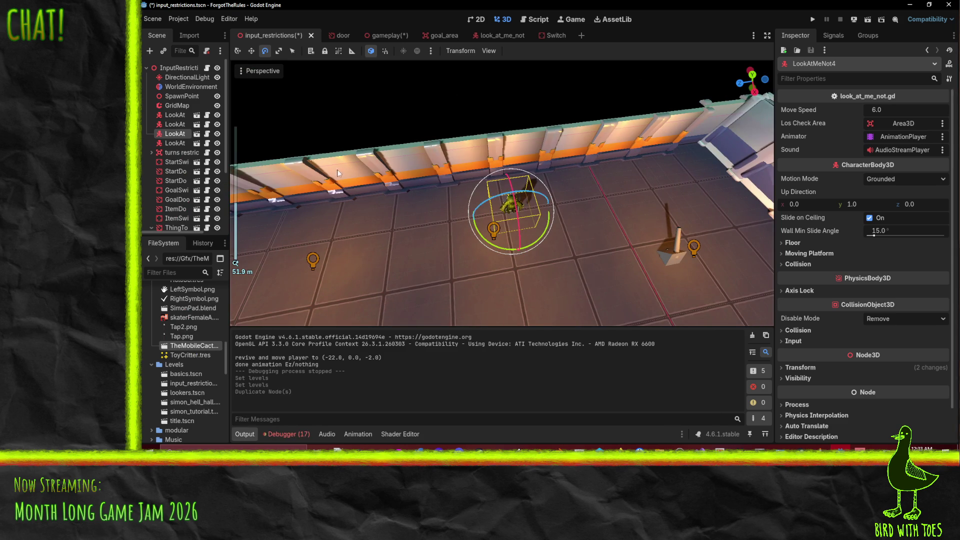
click(251, 51)
drag(448, 217, 418, 220)
- Make two more copies, LookAtMeNot5 and LookAtMeNot6, offset along X, and save the scene
right_click(161, 129)
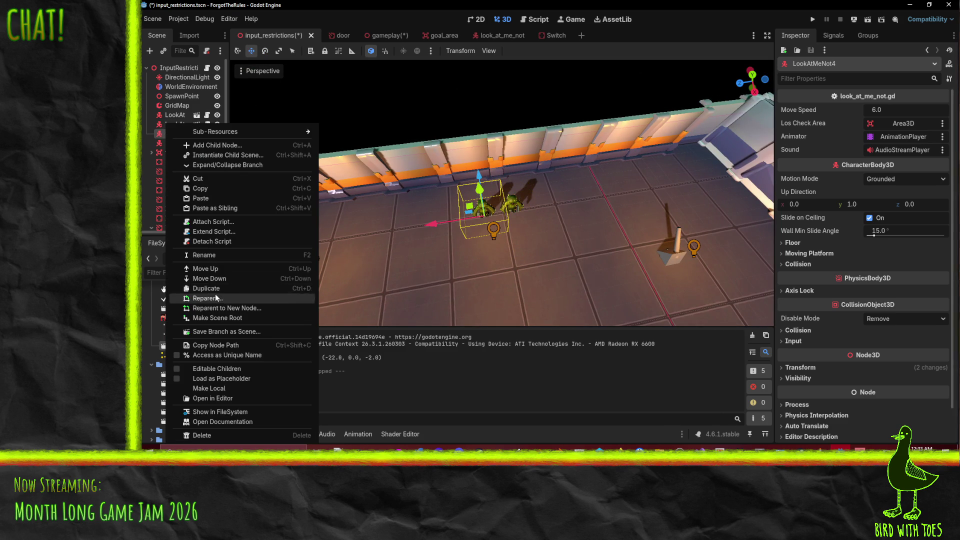
click(200, 299)
drag(432, 230, 373, 232)
right_click(178, 143)
click(226, 293)
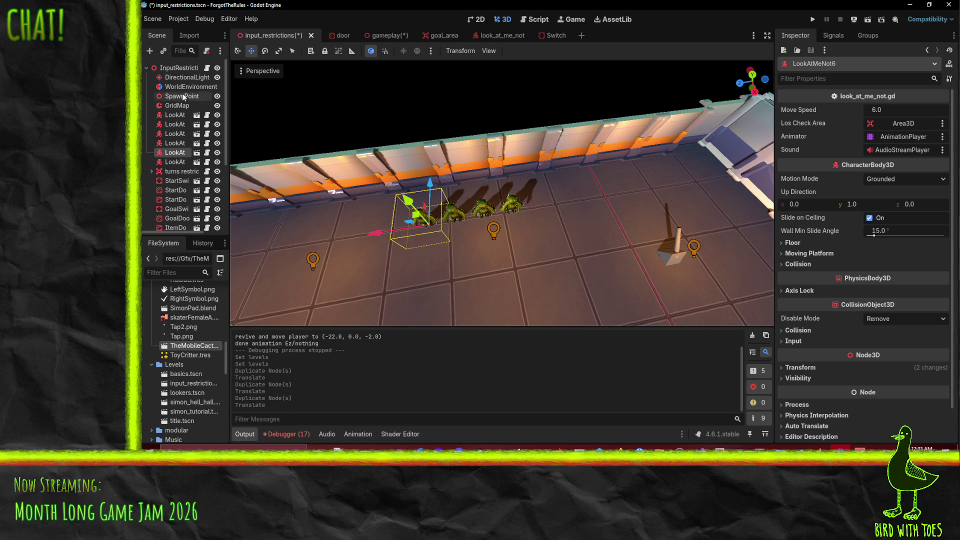
key(ctrl+s)
click(175, 68)
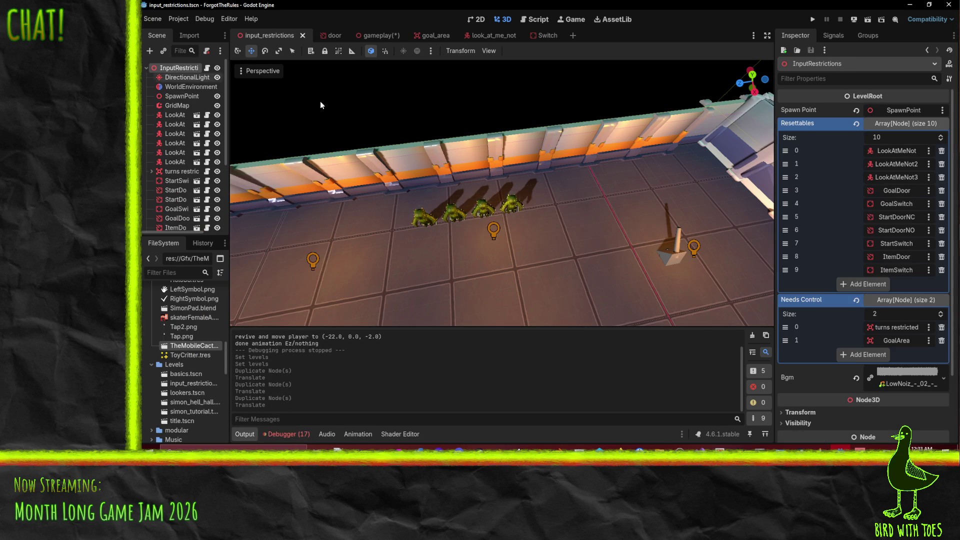
- Add three empty slots to the Resettables array and try dropping an enemy copy into them
click(859, 285)
click(862, 299)
click(862, 311)
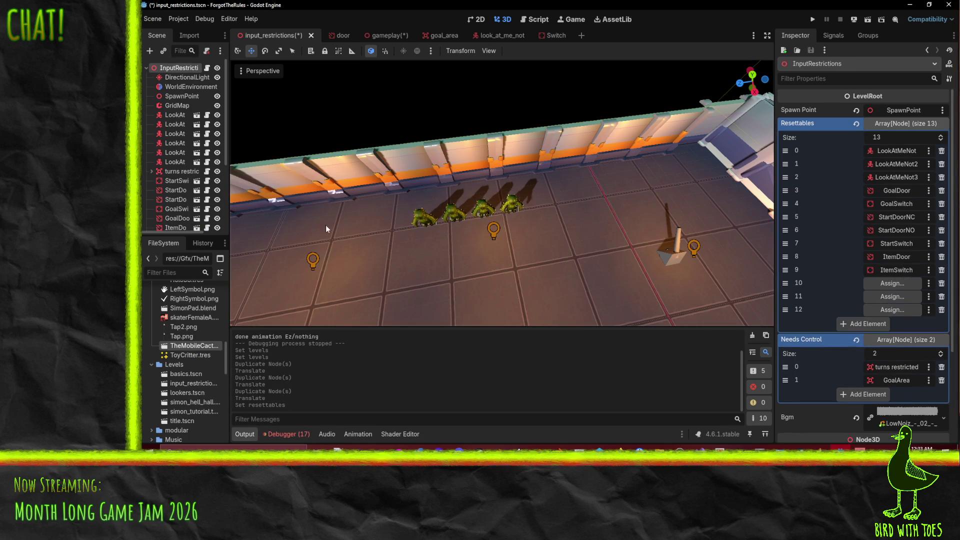
drag(174, 161, 892, 283)
drag(174, 152, 797, 246)
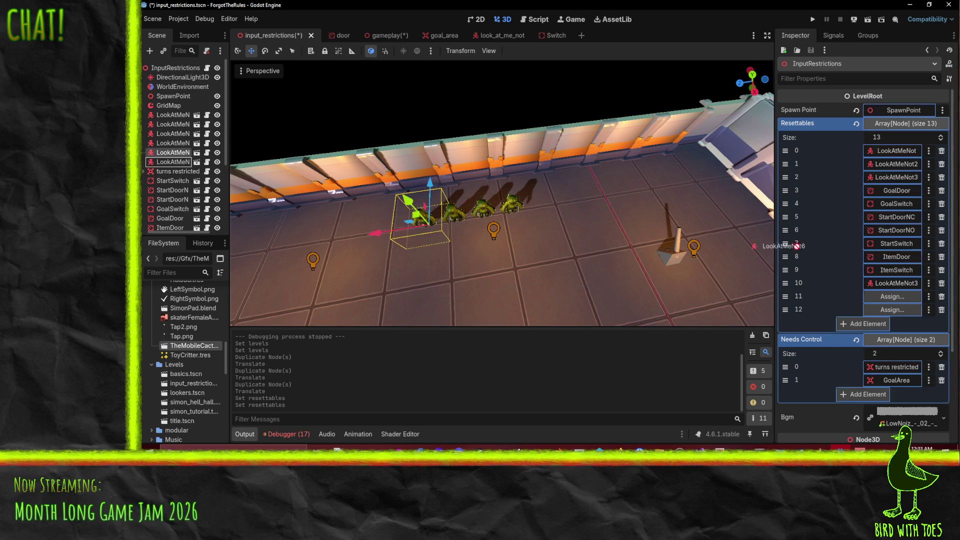
drag(876, 291, 883, 296)
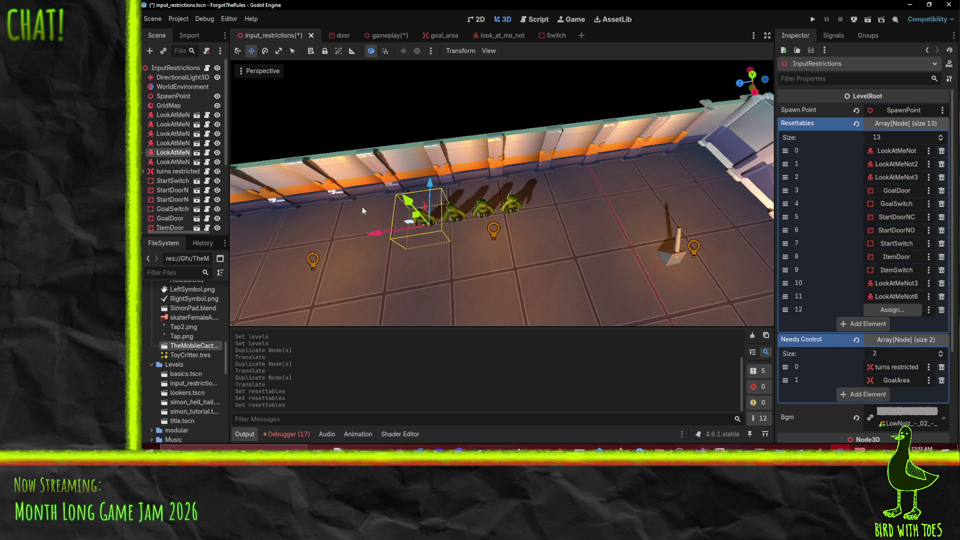
- Select each cactus copy to identify LookAtMeNot6, then reselect the InputRestrictions root
click(172, 134)
click(178, 152)
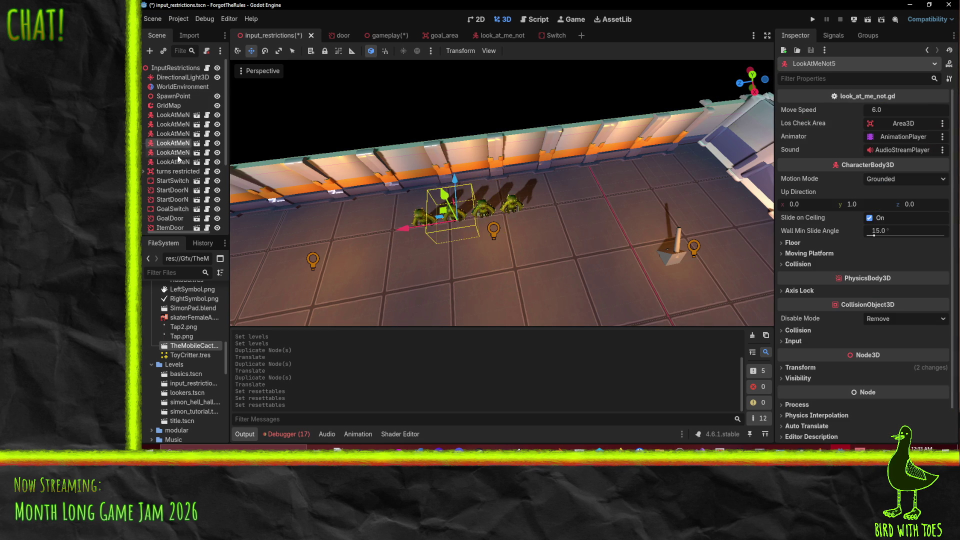
click(181, 162)
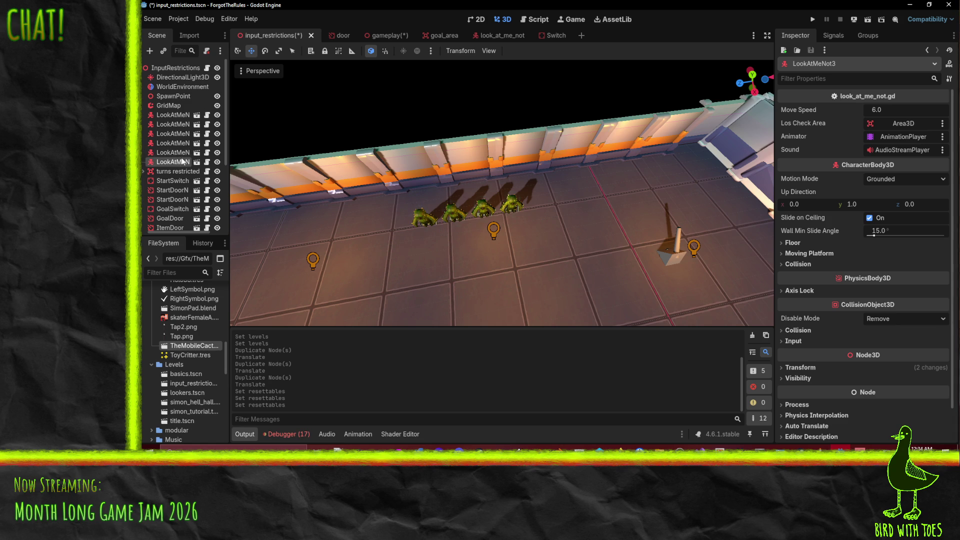
click(181, 156)
click(176, 69)
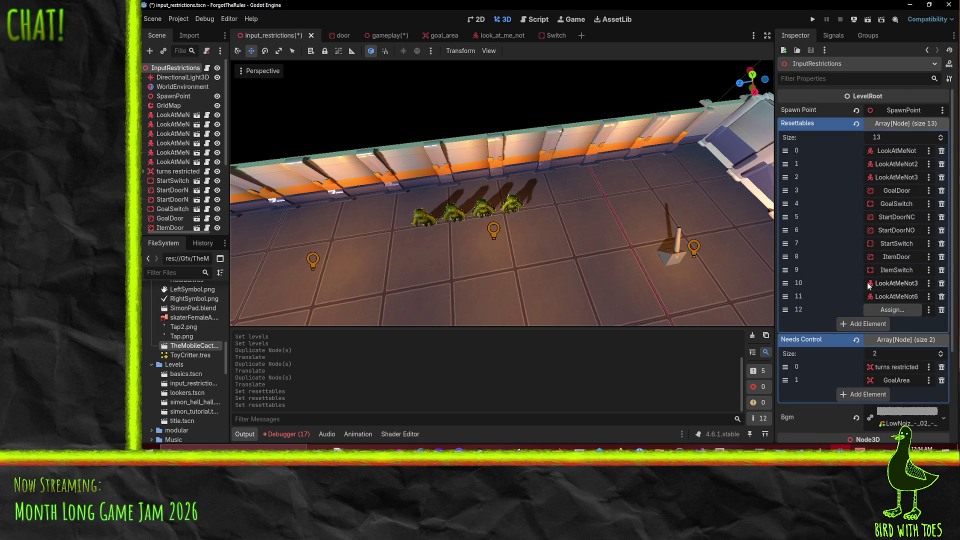
- Fill Resettables slots 10–12 with LookAtMeNot6, LookAtMeNot5 and LookAtMeNot4, then save
mouse_move(170, 153)
mouse_down()
mouse_move(550, 235)
mouse_move(862, 276)
mouse_move(893, 296)
mouse_up()
mouse_move(170, 143)
mouse_down()
mouse_move(550, 250)
mouse_move(868, 283)
mouse_move(890, 298)
mouse_up()
drag(186, 137, 892, 310)
key(ctrl+s)
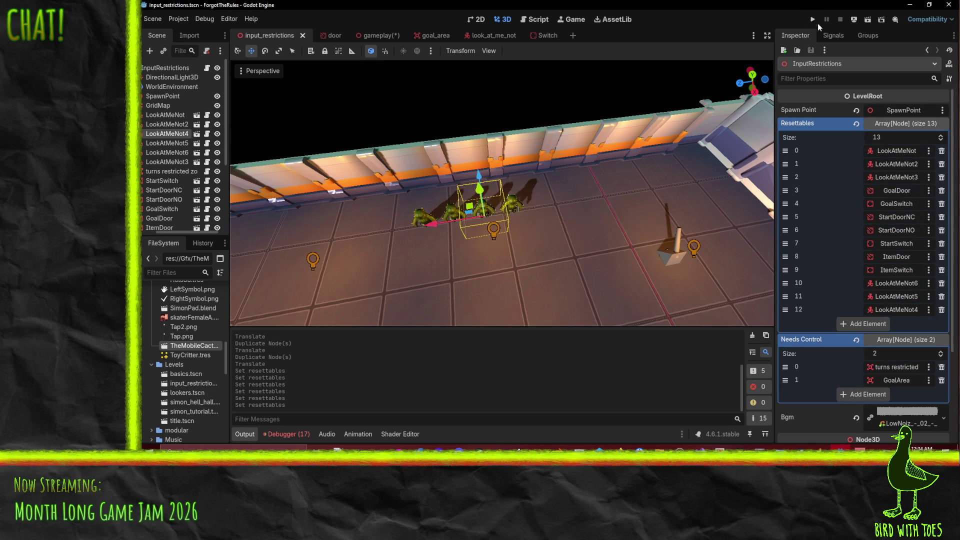
- Run the game, set the music to zero, start, and walk the player toward the cactus enemies
click(811, 22)
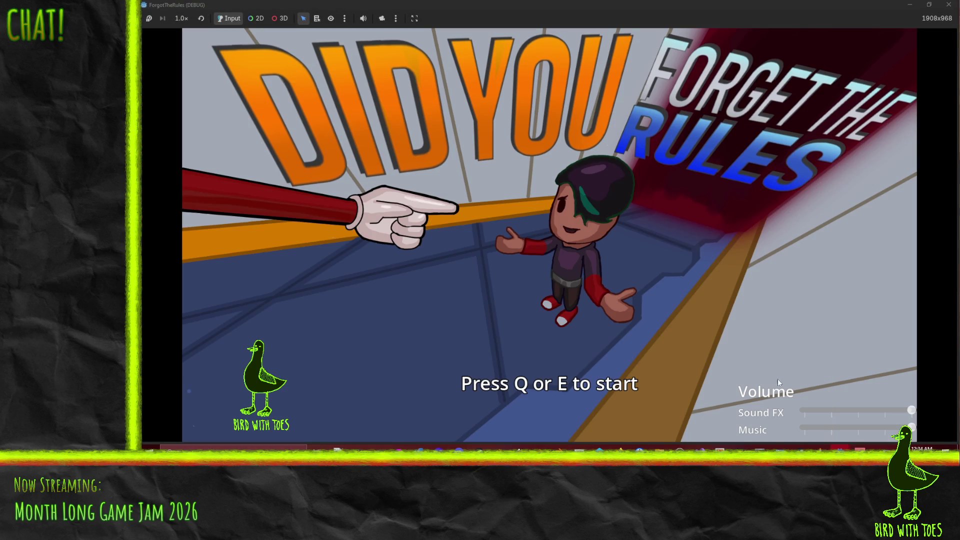
drag(828, 427, 637, 388)
key(e)
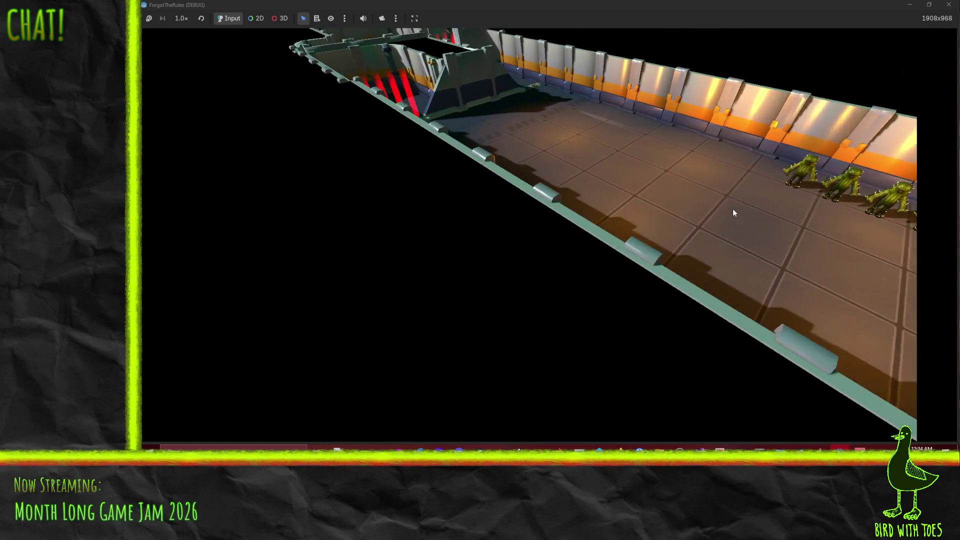
key(s)
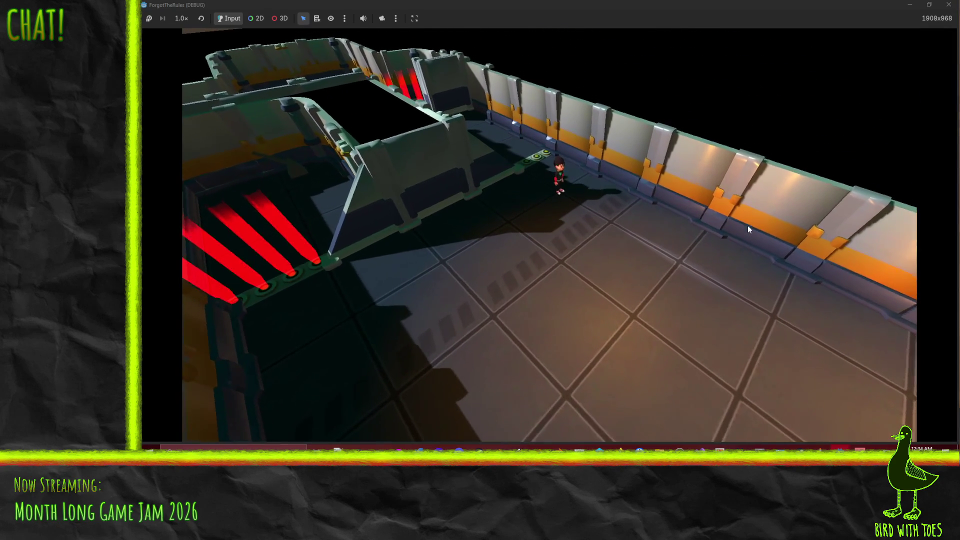
key(s)
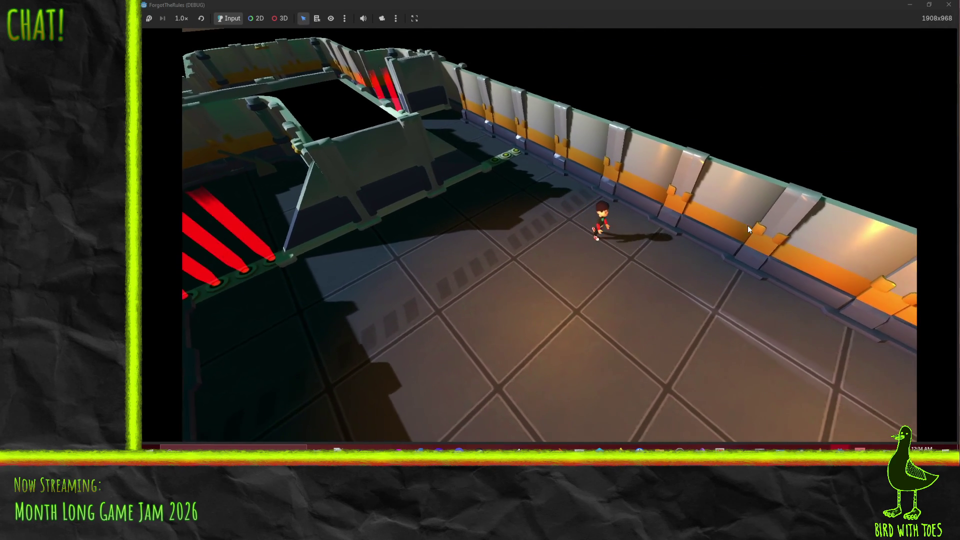
key(s)
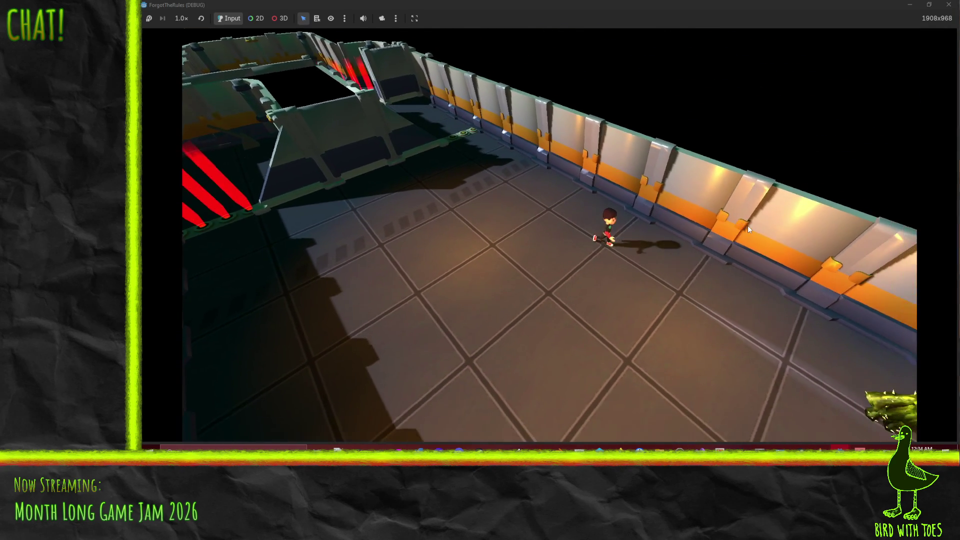
- Walk the player up-left along the wall until an enemy reaches them, then close the game
key(w)
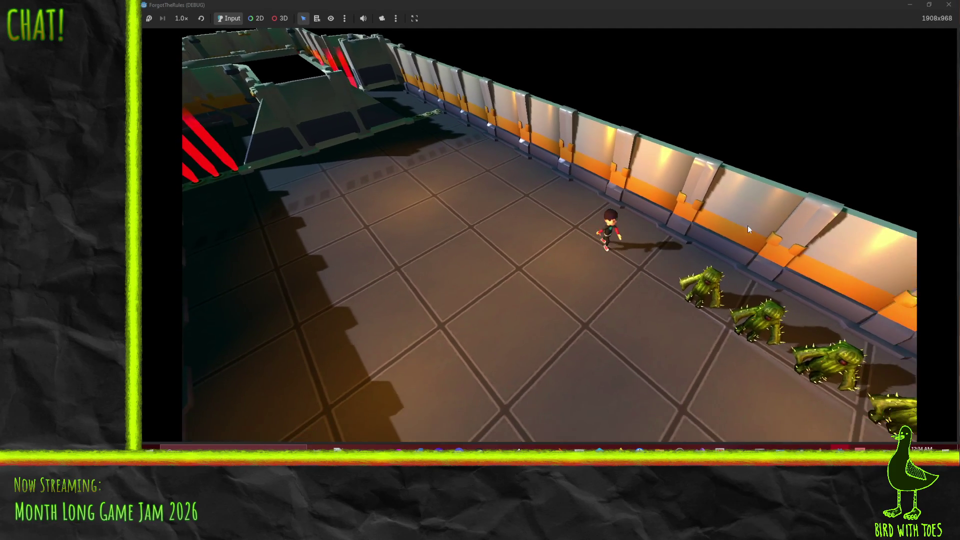
key(w)
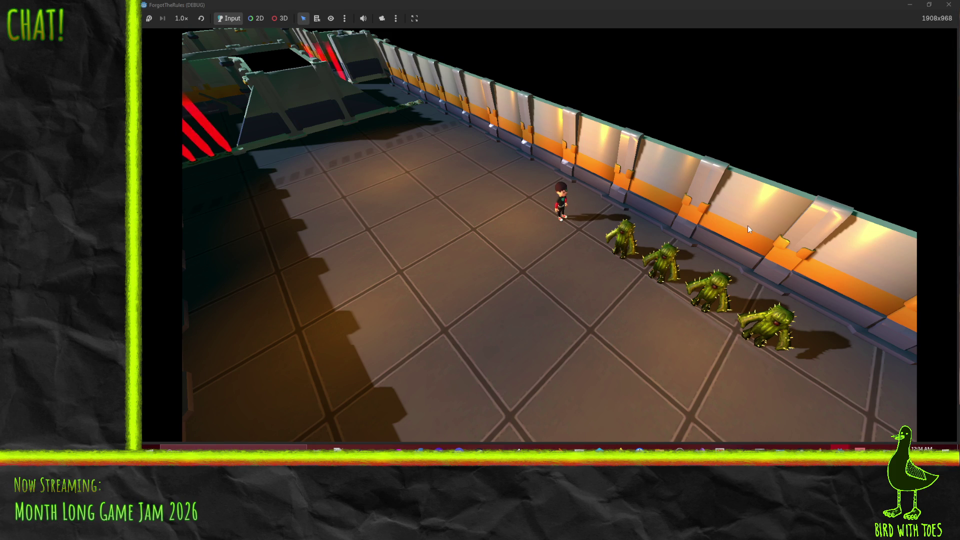
key(w)
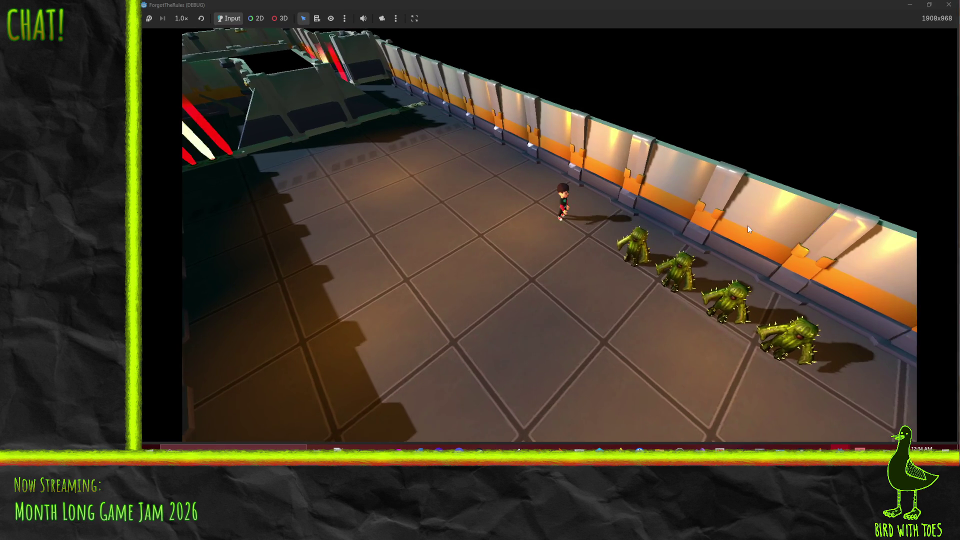
key(w)
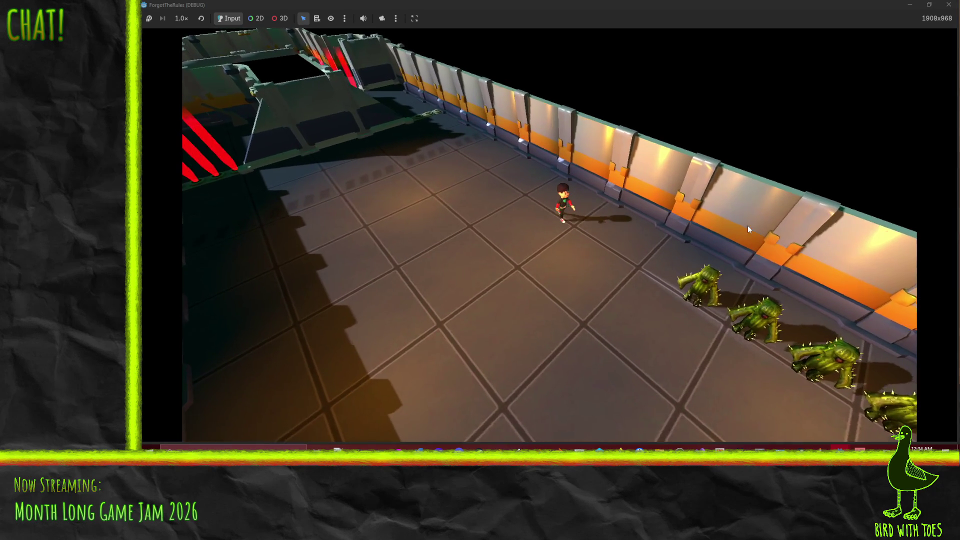
key(w)
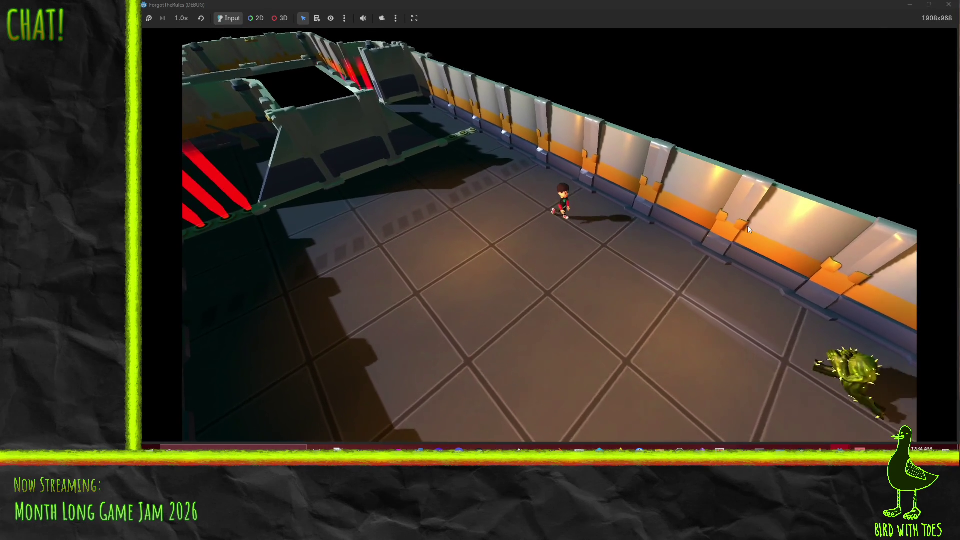
key(w)
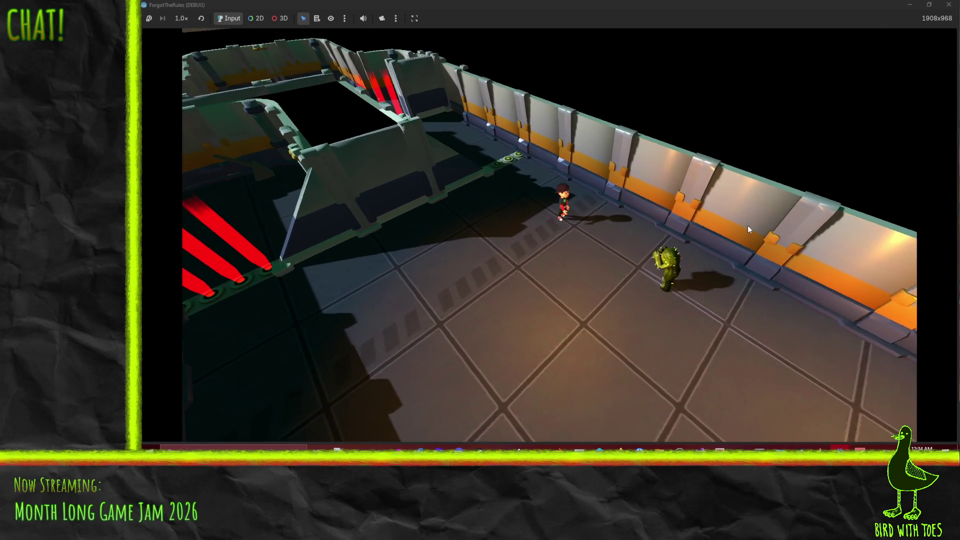
key(w)
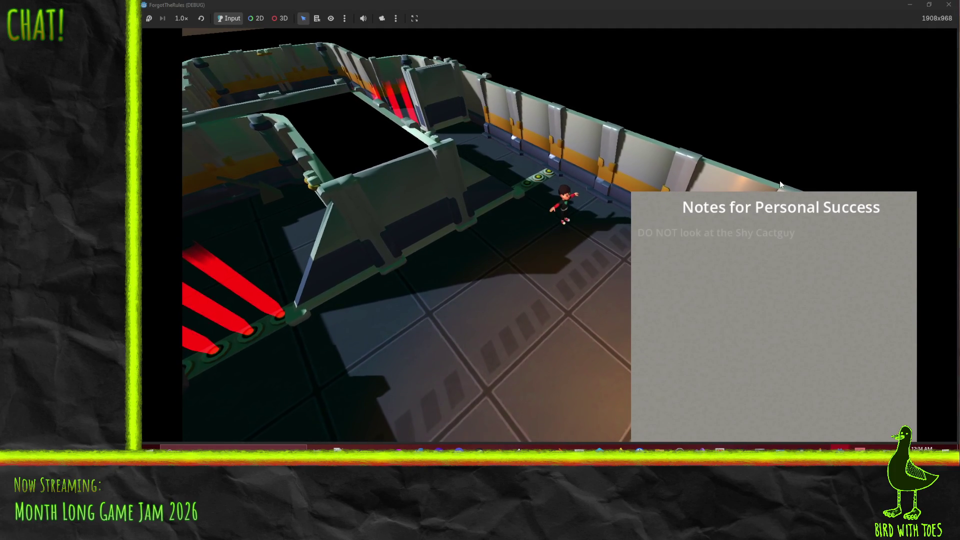
click(947, 7)
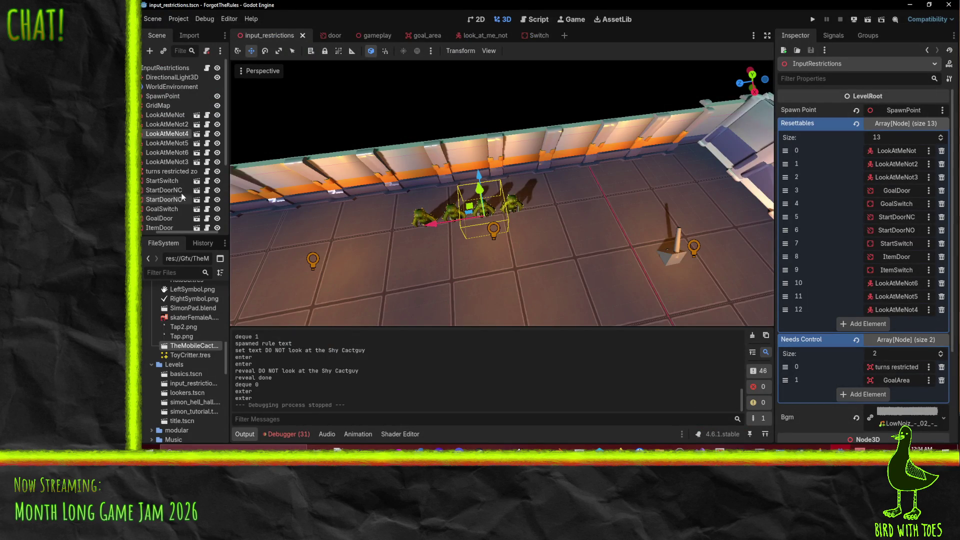
- Delete the three cactus copies LookAtMeNot4, LookAtMeNot5 and LookAtMeNot6
shift+click(179, 153)
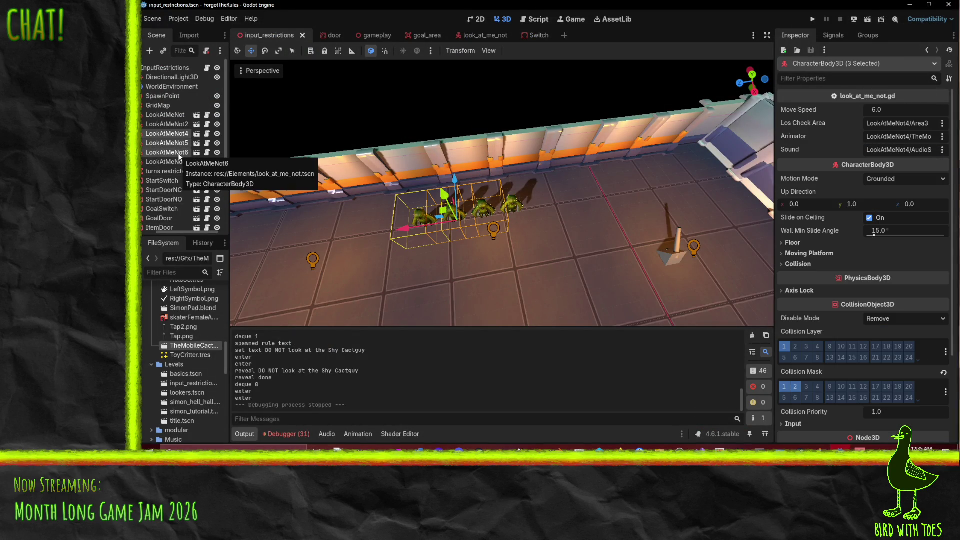
key(Delete)
click(524, 238)
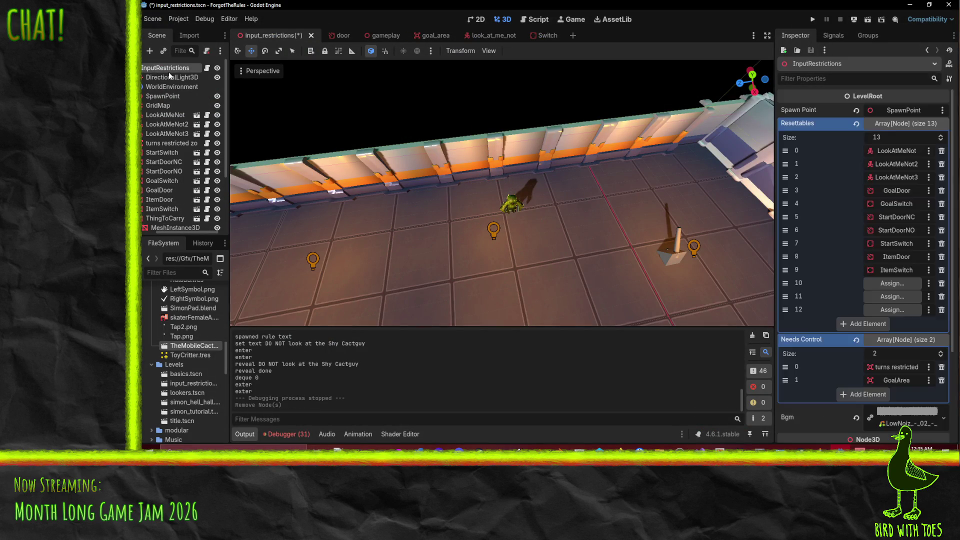
- Remove the three empty Resettables slots, leaving 10 entries, and save the scene
click(942, 310)
click(942, 297)
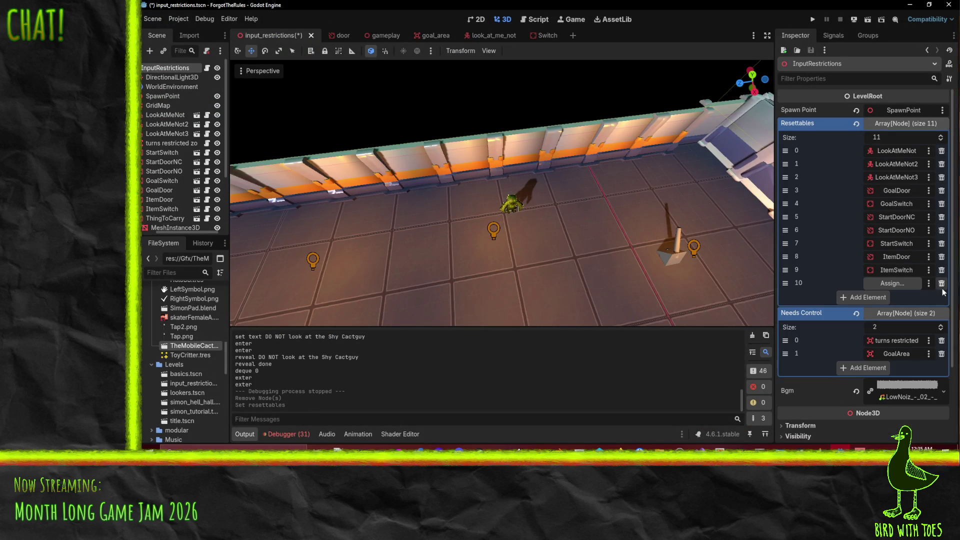
click(942, 283)
key(ctrl+s)
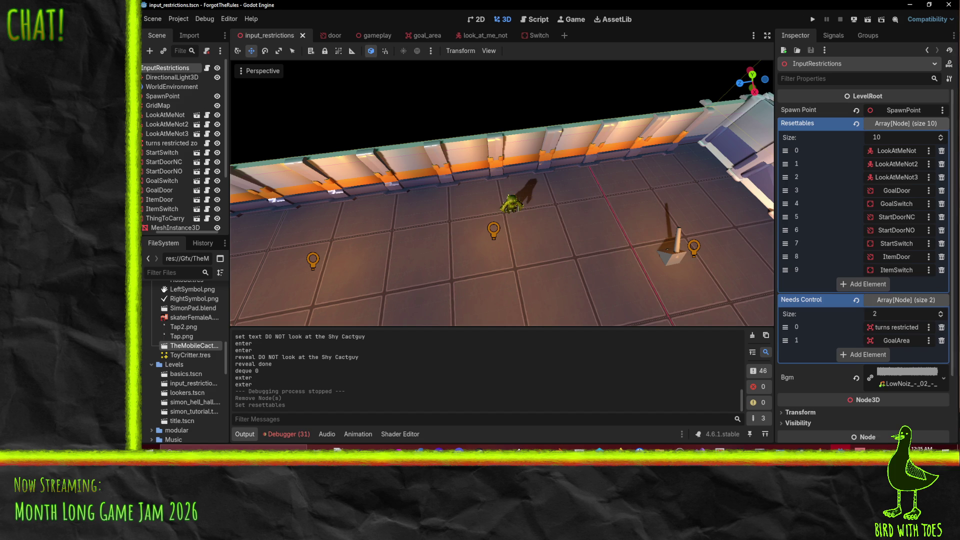
scroll(515, 214, down, 10)
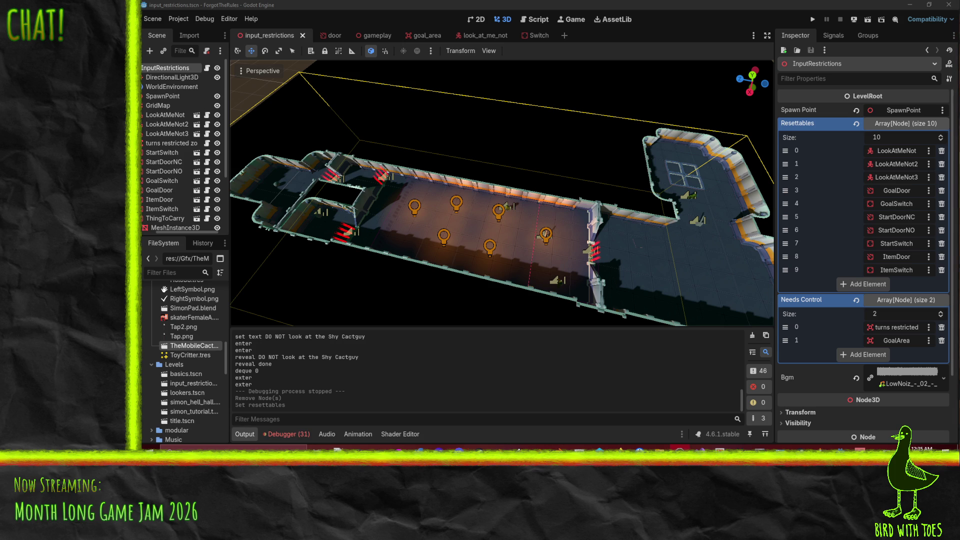
scroll(460, 236, up, 5)
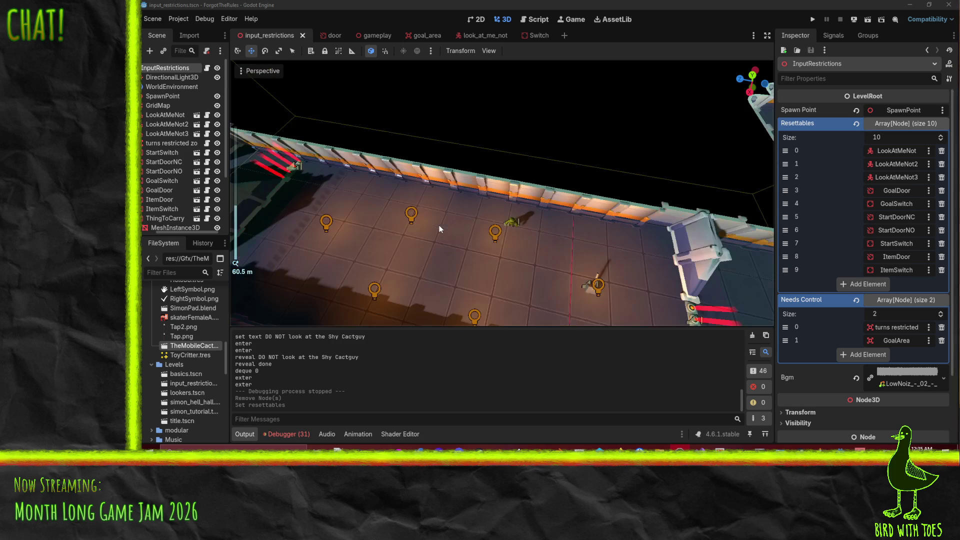
scroll(575, 258, down, 2)
mouse_move(574, 258)
mouse_down()
mouse_move(599, 259)
mouse_move(564, 240)
mouse_move(590, 246)
mouse_move(569, 232)
mouse_move(499, 214)
mouse_move(491, 230)
mouse_move(425, 235)
mouse_move(468, 230)
mouse_move(424, 224)
mouse_move(504, 221)
mouse_move(485, 226)
mouse_up()
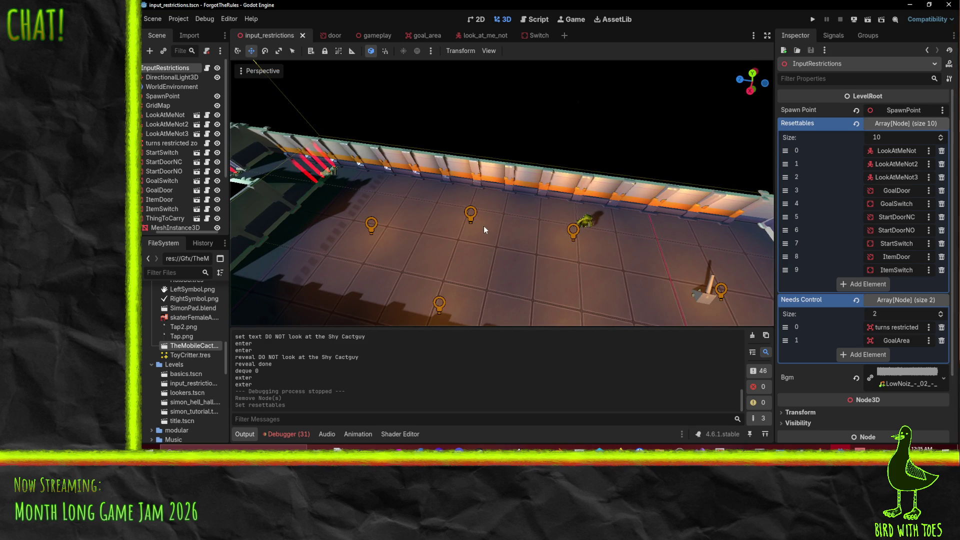
click(600, 450)
- Revert unchanged files in the default changelist and browse the local workspace files
right_click(430, 157)
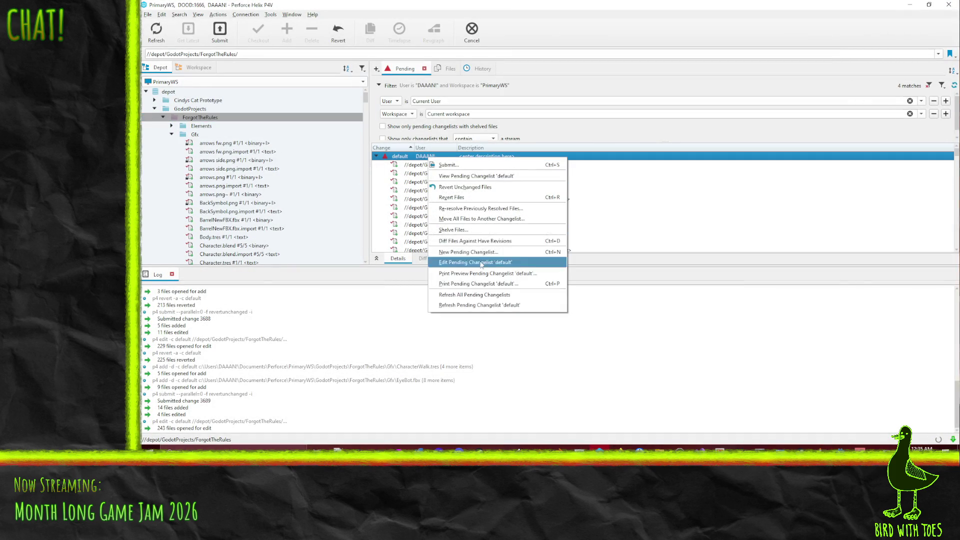
click(470, 188)
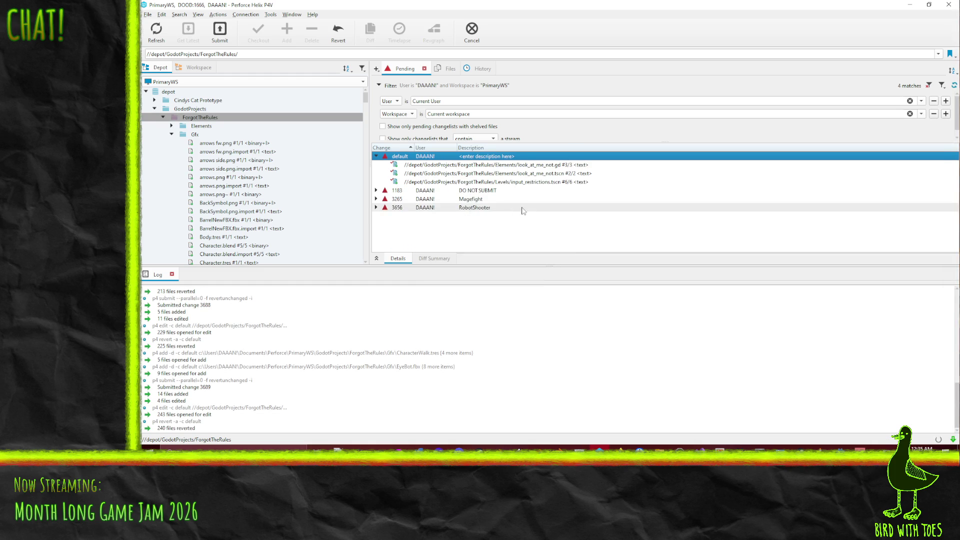
click(198, 67)
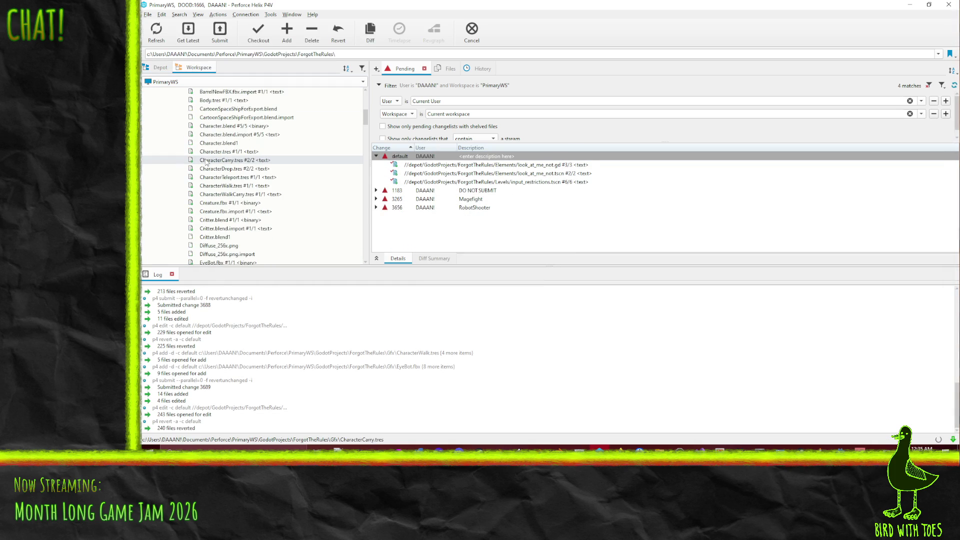
scroll(263, 117, down, 4)
scroll(264, 117, down, 2)
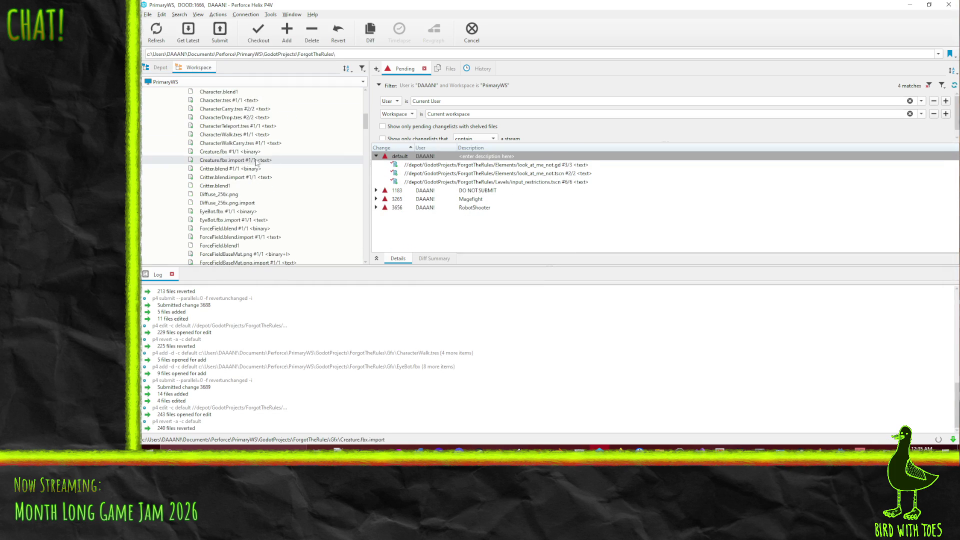
- Add the Diffuse_256x.png, TheMobileCactus and ToyCritter.tres files to the default changelist
click(240, 195)
shift+click(244, 205)
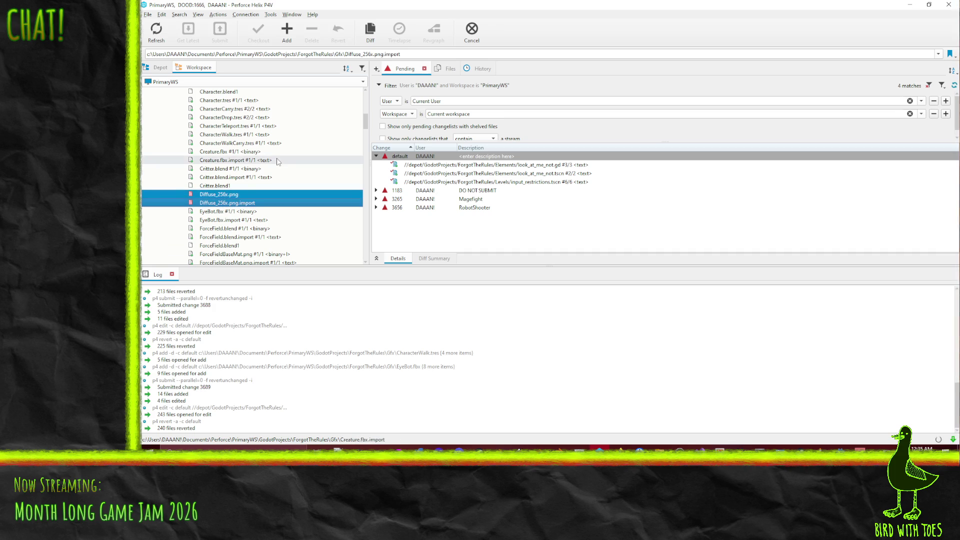
scroll(276, 172, up, 1)
scroll(276, 171, down, 2)
scroll(275, 171, down, 10)
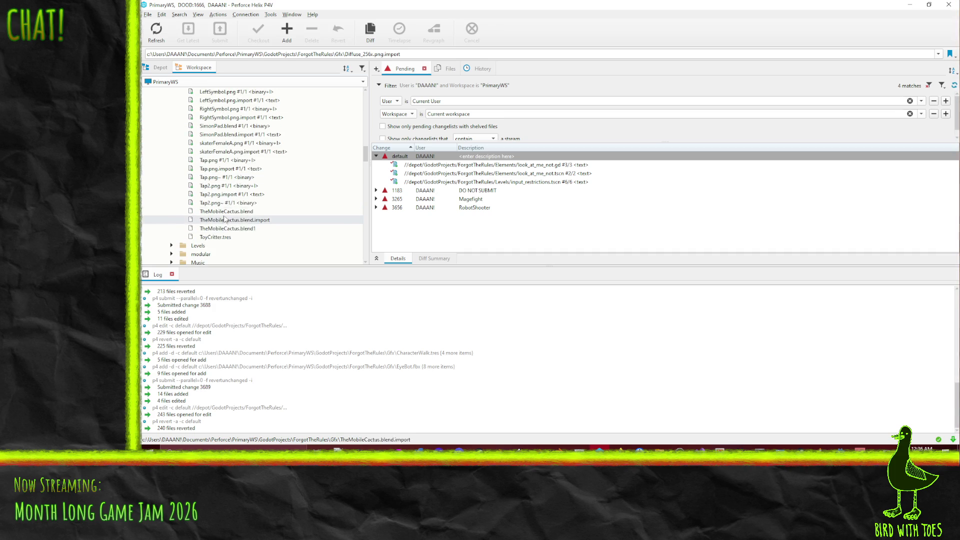
click(241, 212)
shift+click(245, 228)
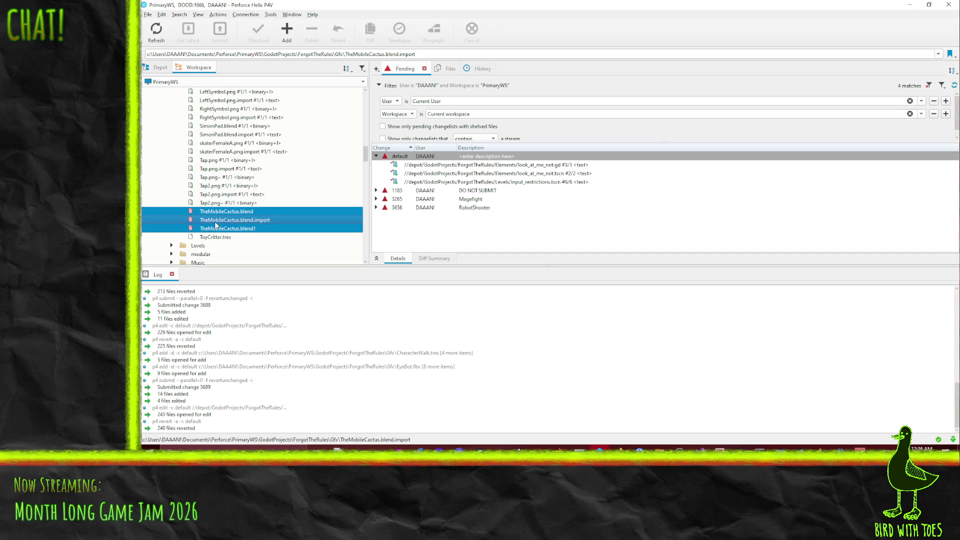
ctrl+click(215, 237)
drag(199, 220, 433, 163)
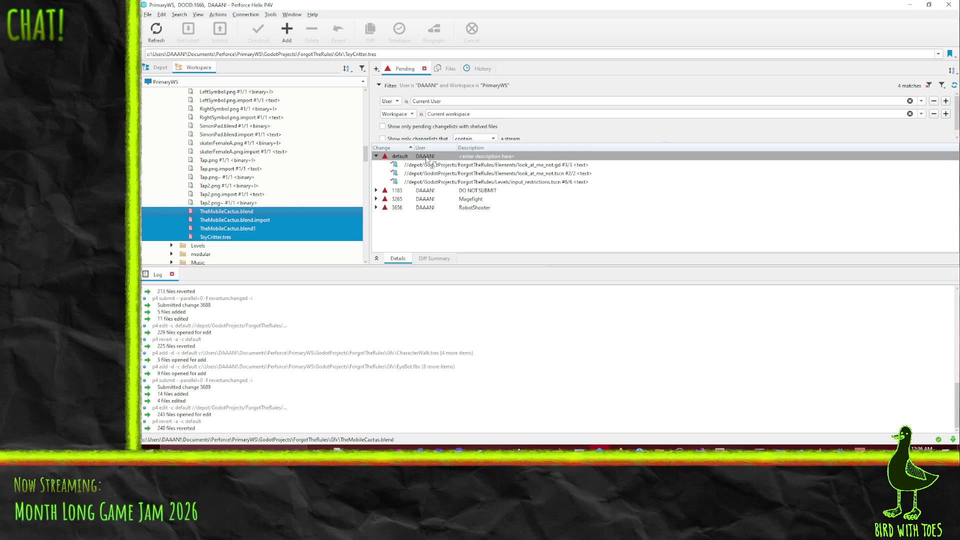
right_click(403, 156)
- Submit the default changelist described 'Forgot - Graphics for the "look at me not" enemy', then return to Godot
click(422, 162)
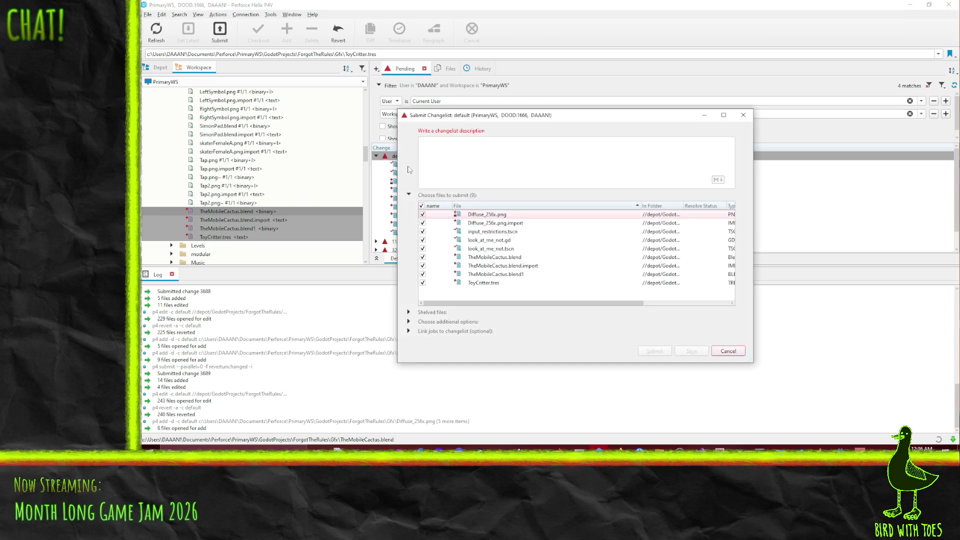
text(Forgot - )
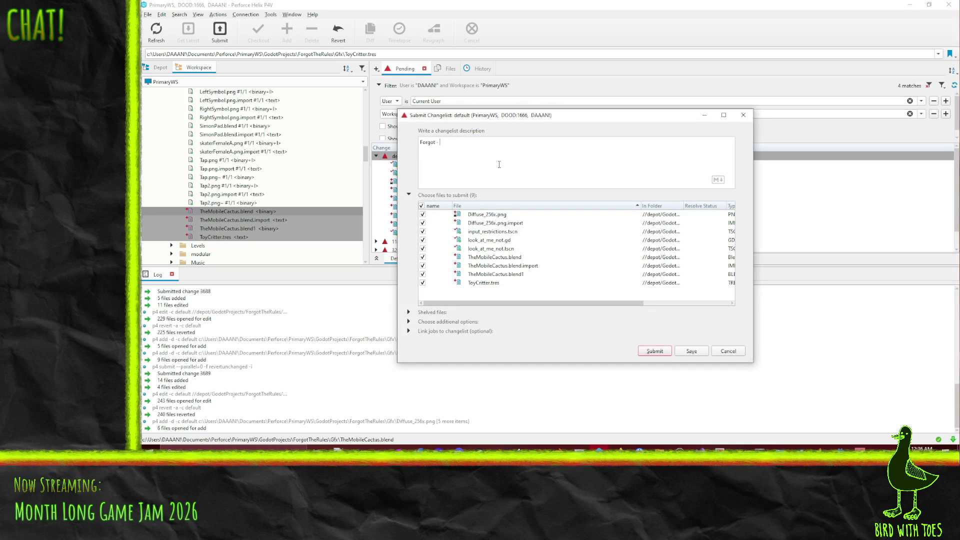
text(Graphics for)
text( the ")
text(look at me )
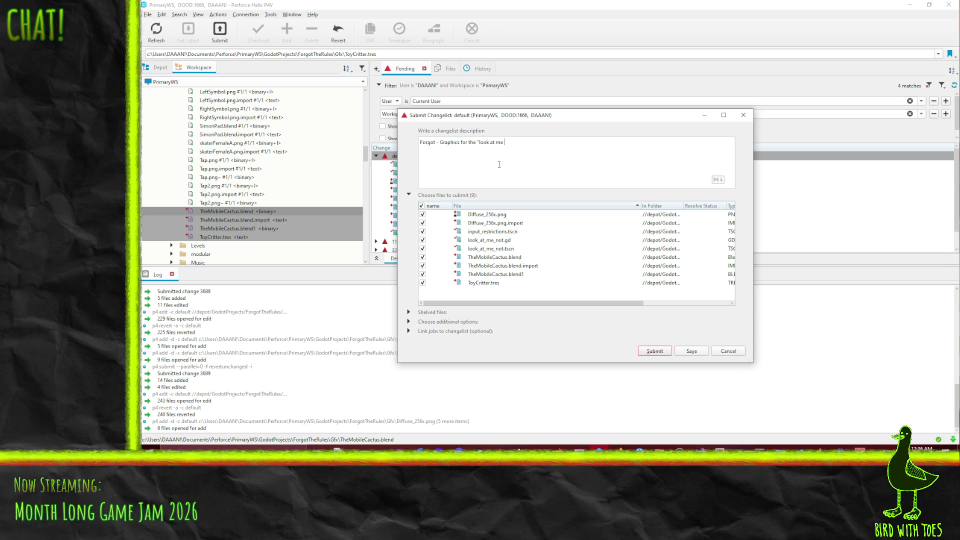
text(not" neem)
key(BackSpace)
key(BackSpace)
key(BackSpace)
text(enemy)
click(649, 352)
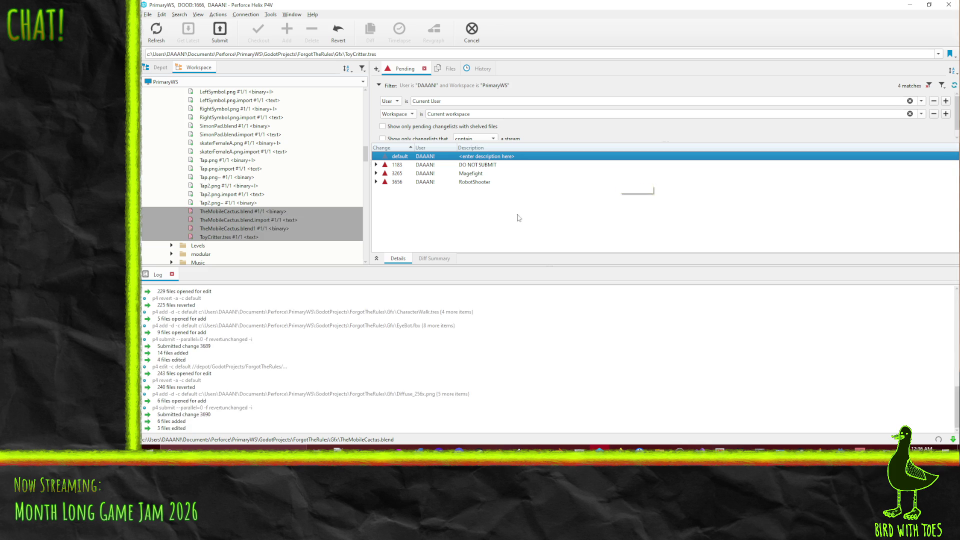
click(909, 5)
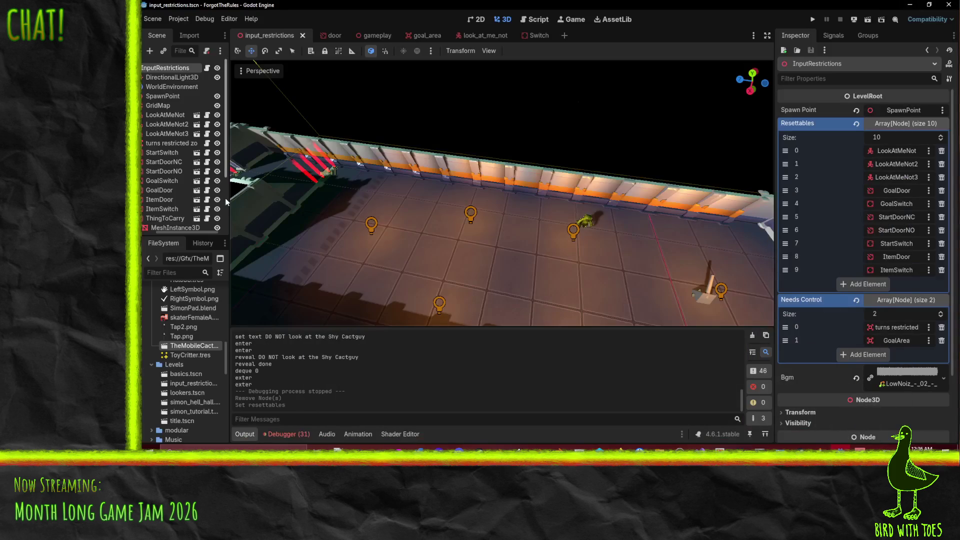
click(179, 19)
- Export the Web project over index.html and dismiss the failed settings-save error
click(188, 69)
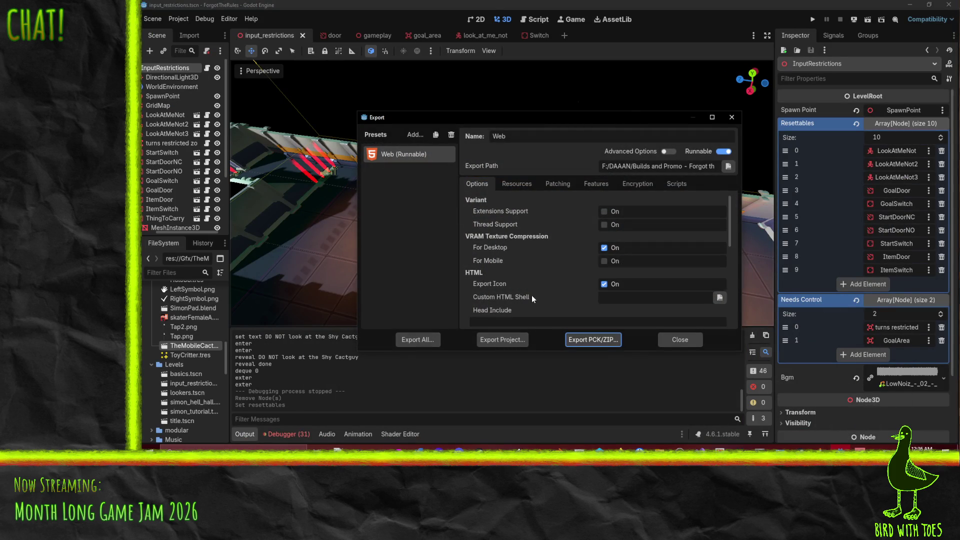
click(517, 342)
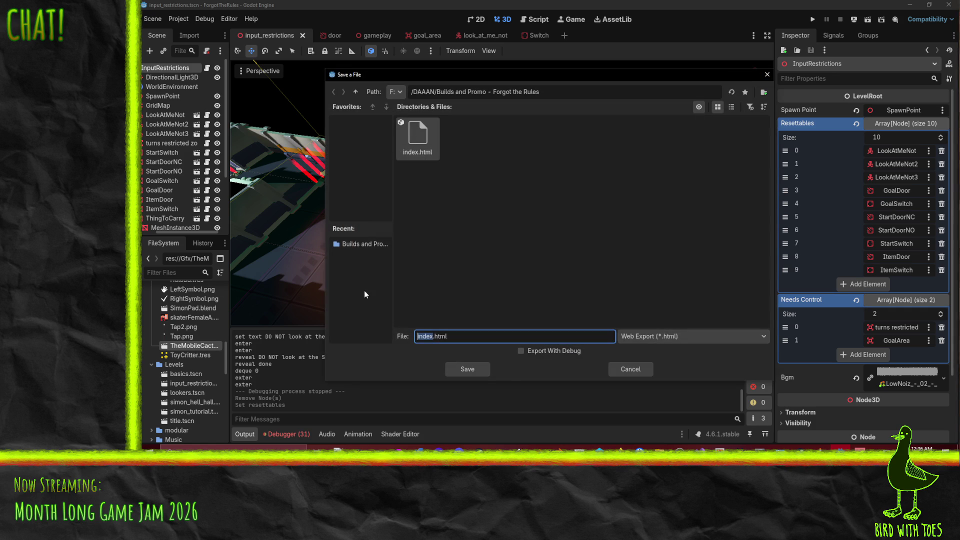
click(468, 369)
click(509, 245)
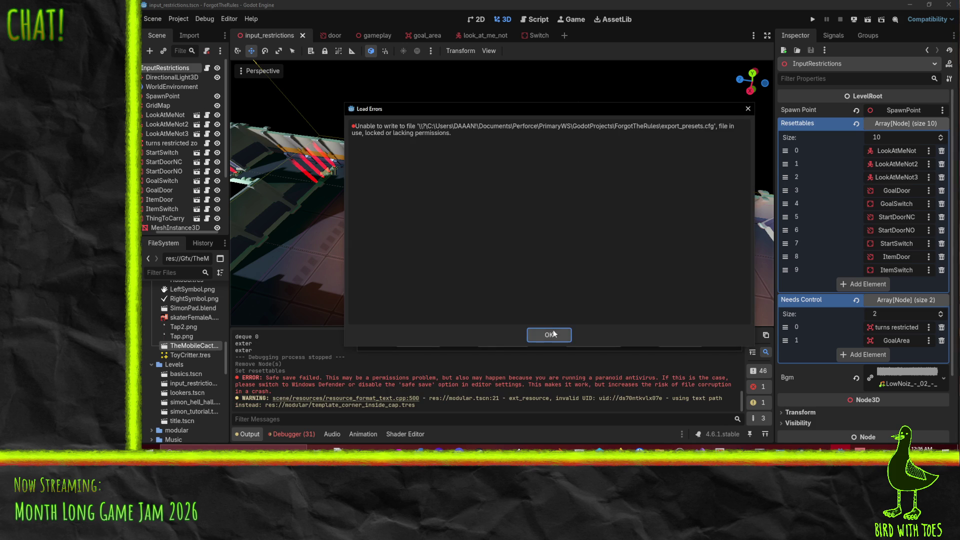
click(556, 336)
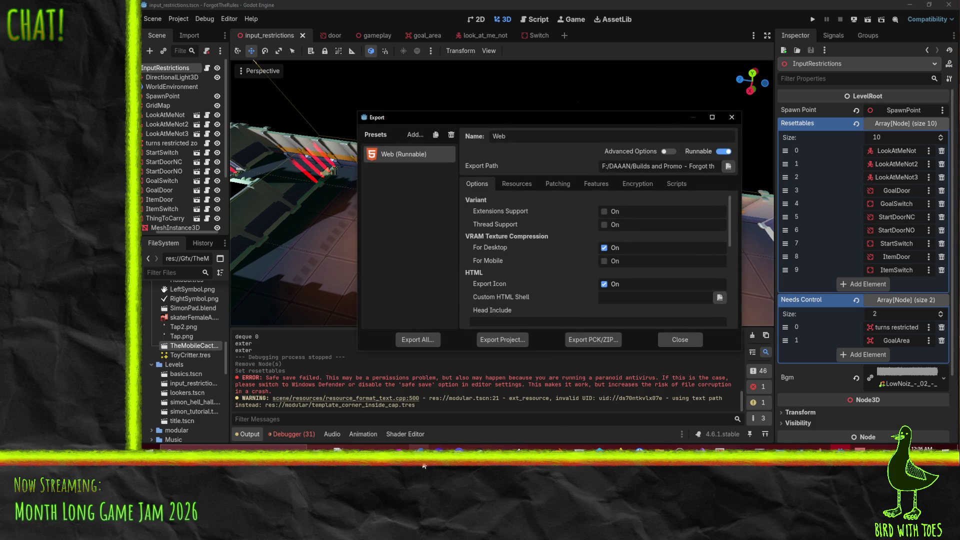
- Check out the ForgotTheRules project folder in Perforce for editing, then go back to Godot
click(614, 448)
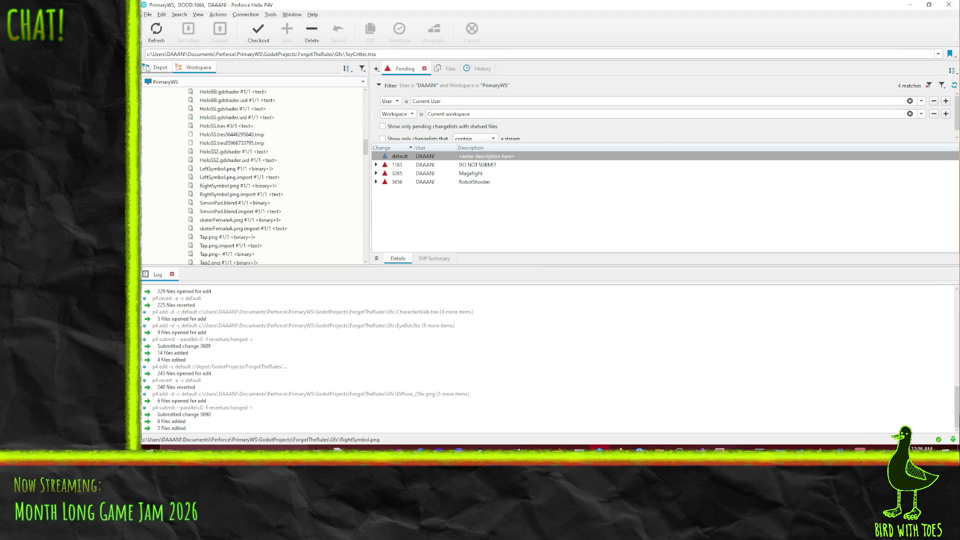
scroll(240, 152, up, 15)
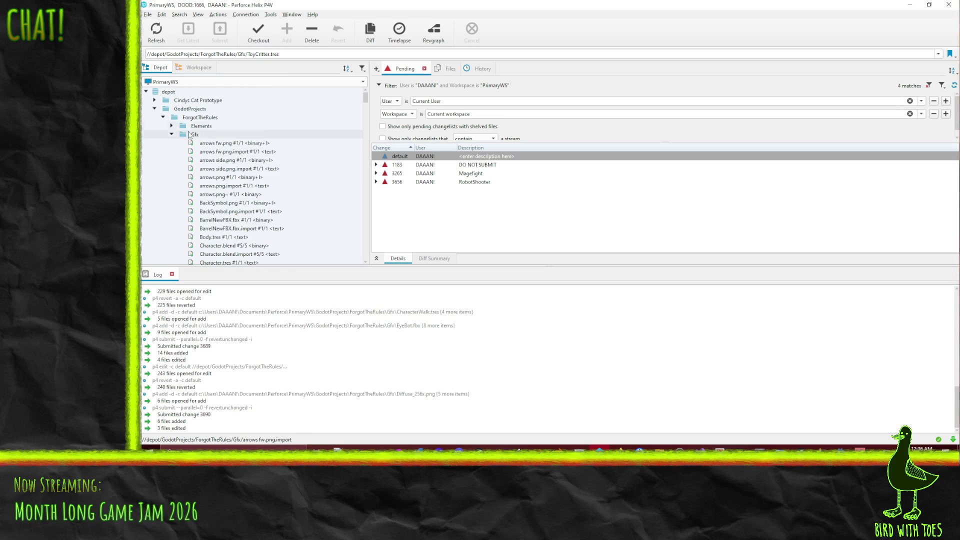
click(182, 119)
key(ctrl+e)
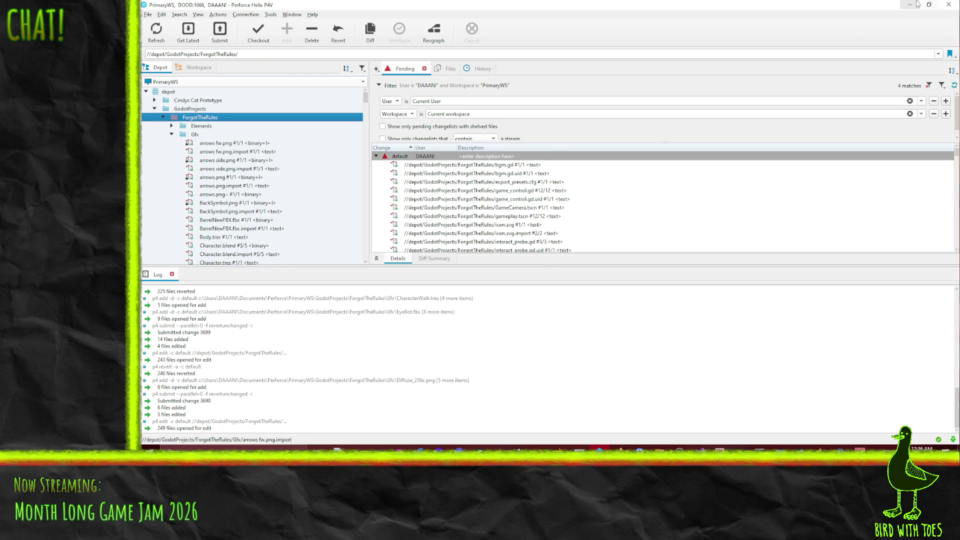
key(alt+Tab)
- Re-export the Web build as index.html, overwriting the existing file
click(497, 341)
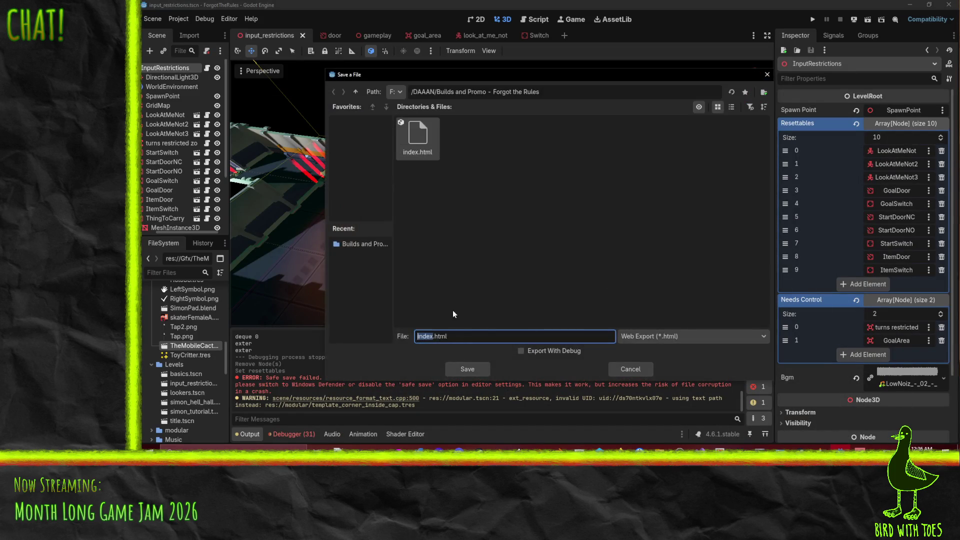
click(470, 368)
click(504, 243)
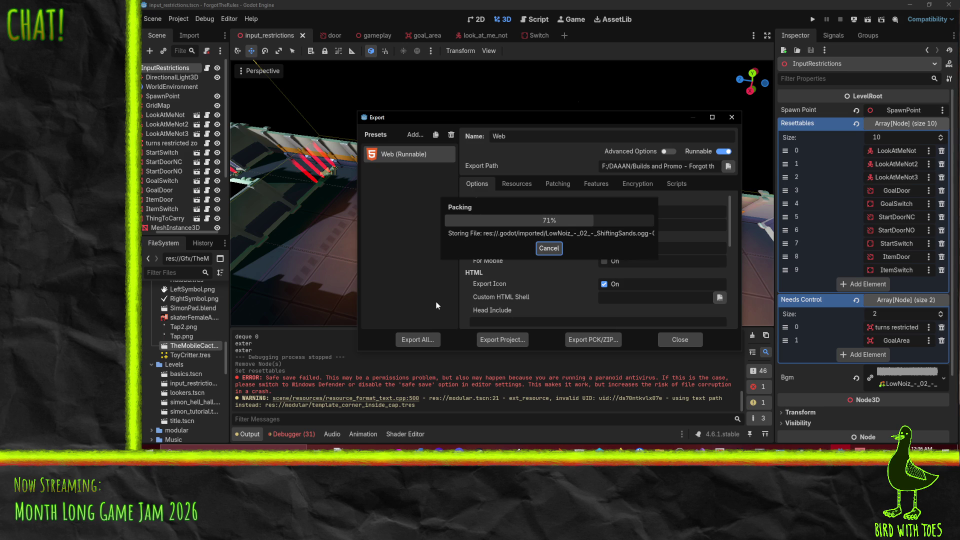
click(682, 466)
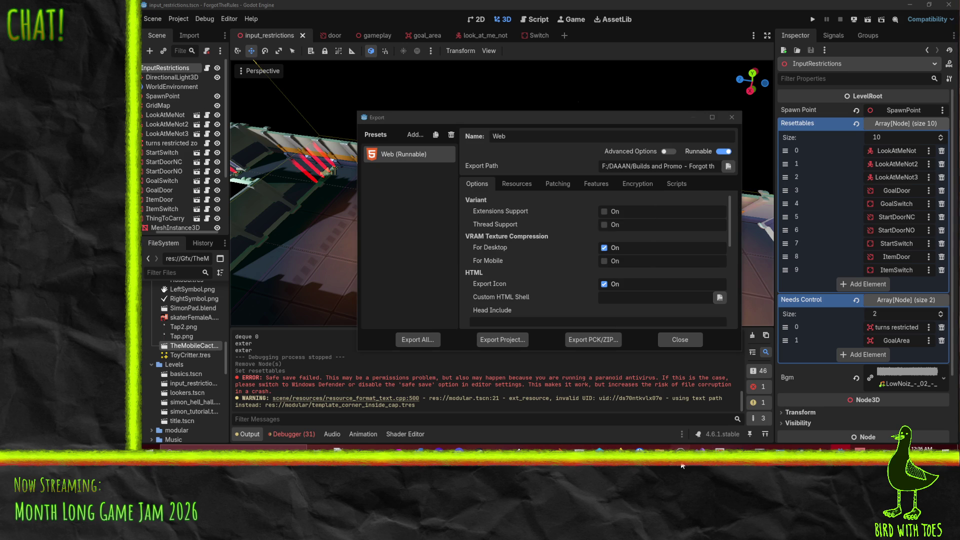
mouse_move(680, 465)
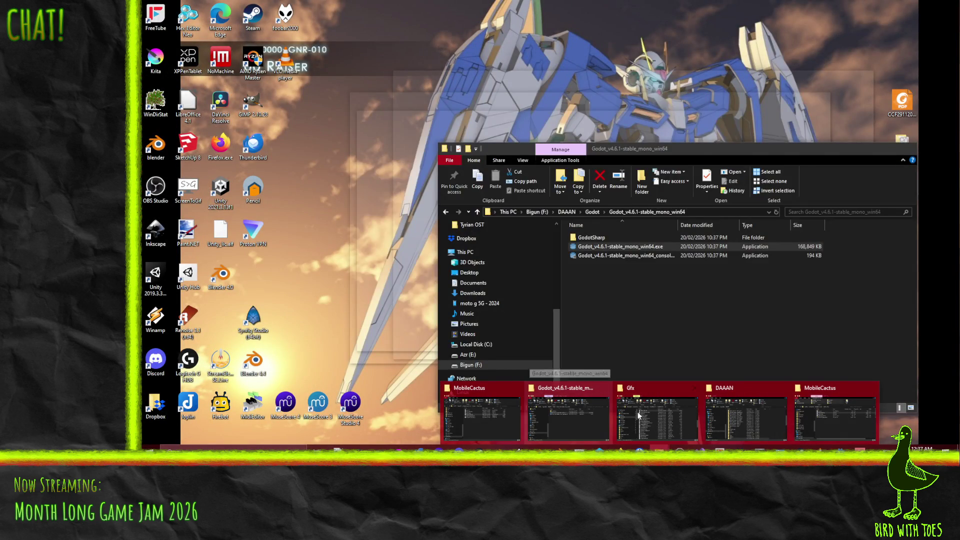
- Bring the Gfx folder window to the front and cancel the 7-Zip Add to Archive dialog
click(668, 423)
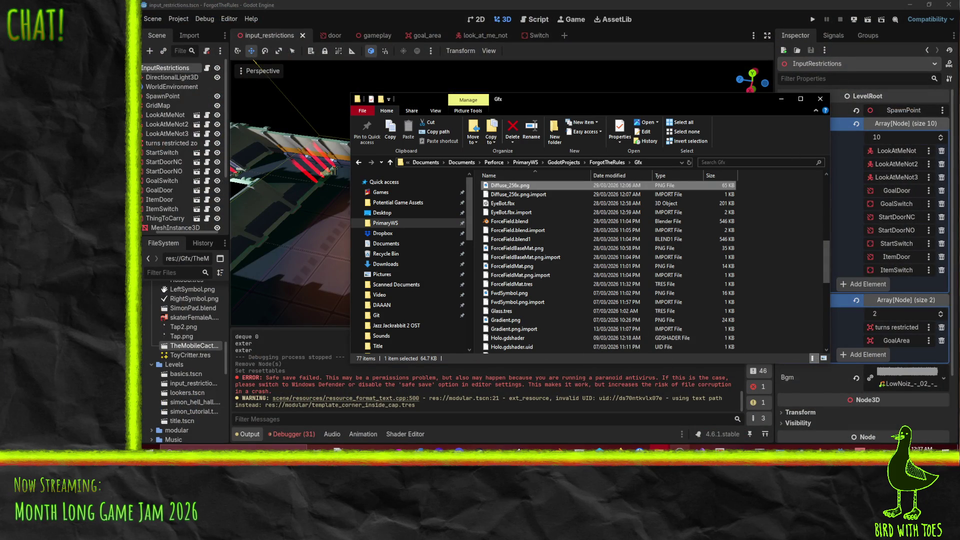
mouse_move(659, 447)
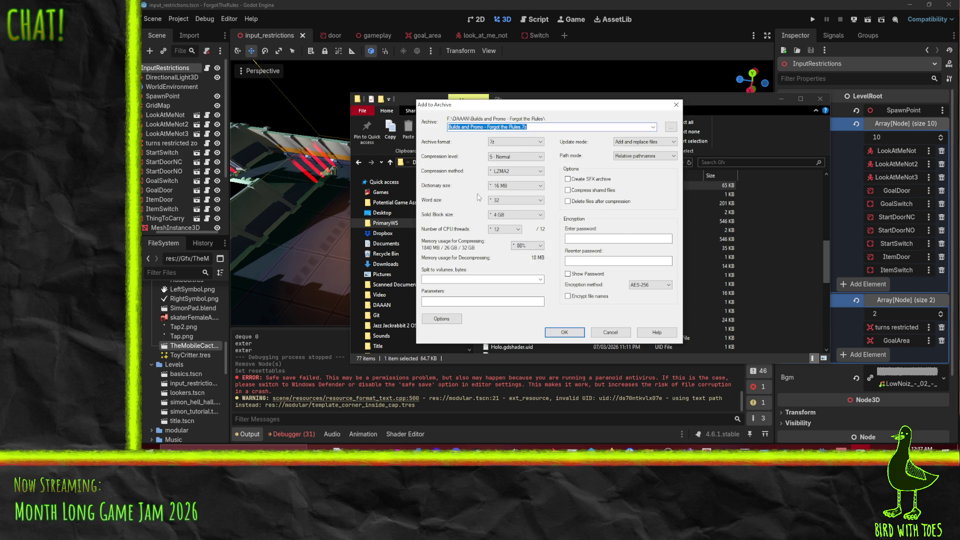
click(610, 332)
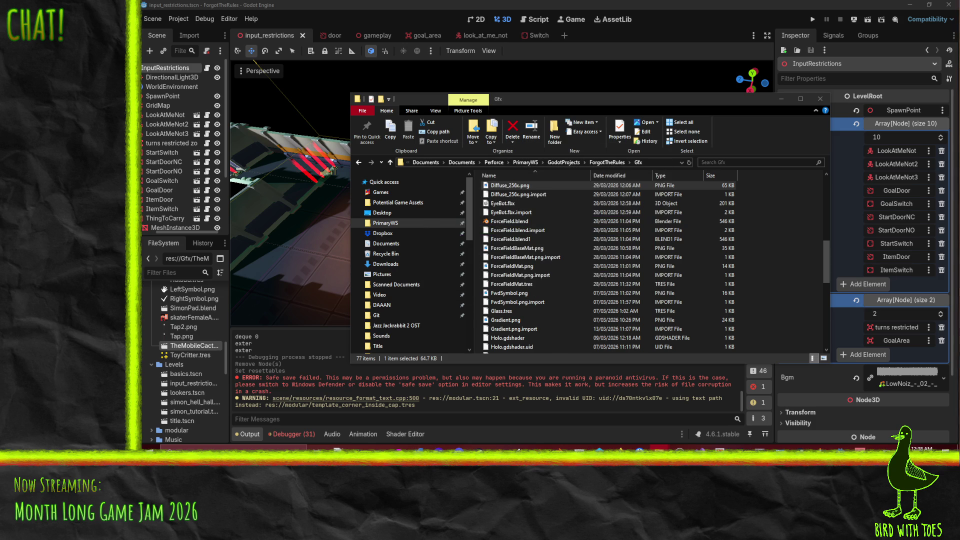
- In Firefox, open the itch.io Edit game page for 'Did you Forget the Rules?'
mouse_move(619, 447)
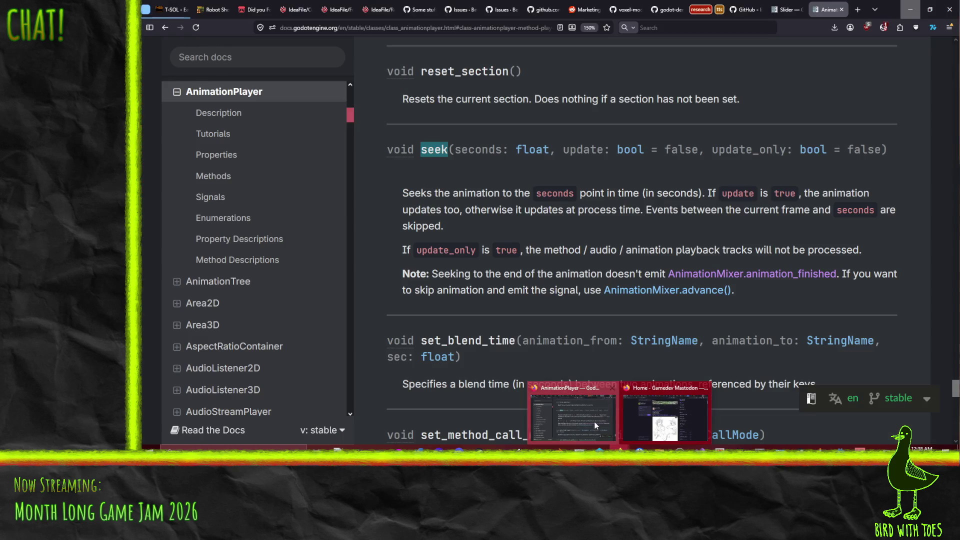
click(594, 421)
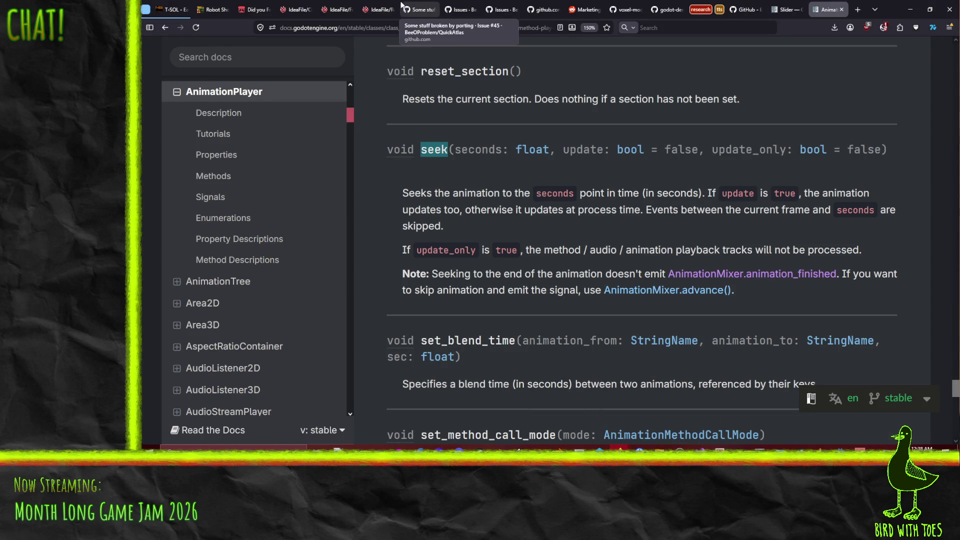
click(255, 9)
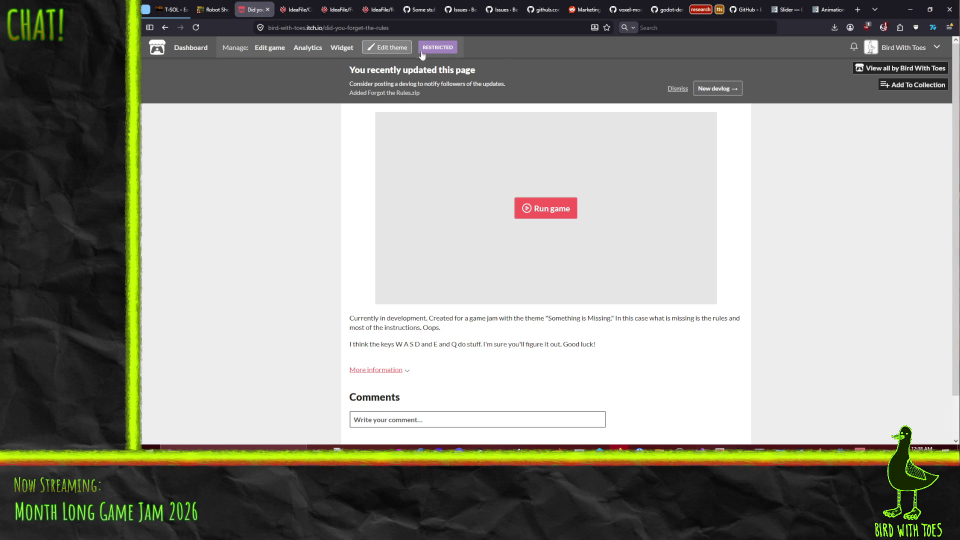
click(270, 50)
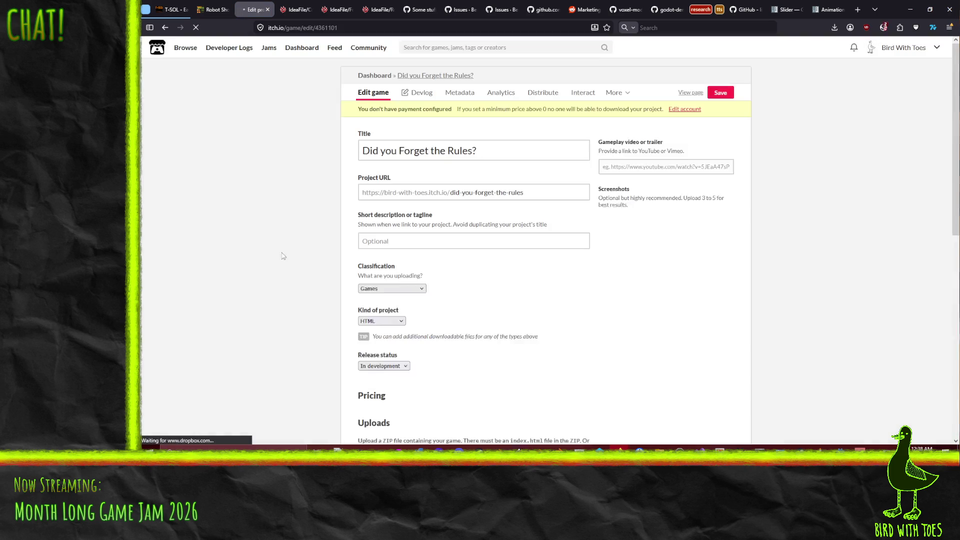
- Upload Forgot the Rules.zip to the itch.io project, then return to Godot's Web export dialog
scroll(436, 314, down, 5)
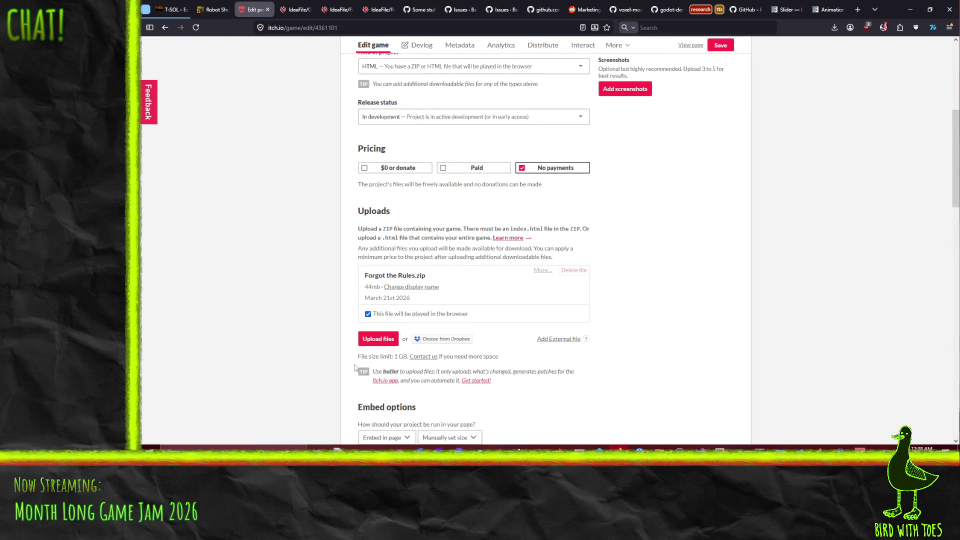
click(377, 340)
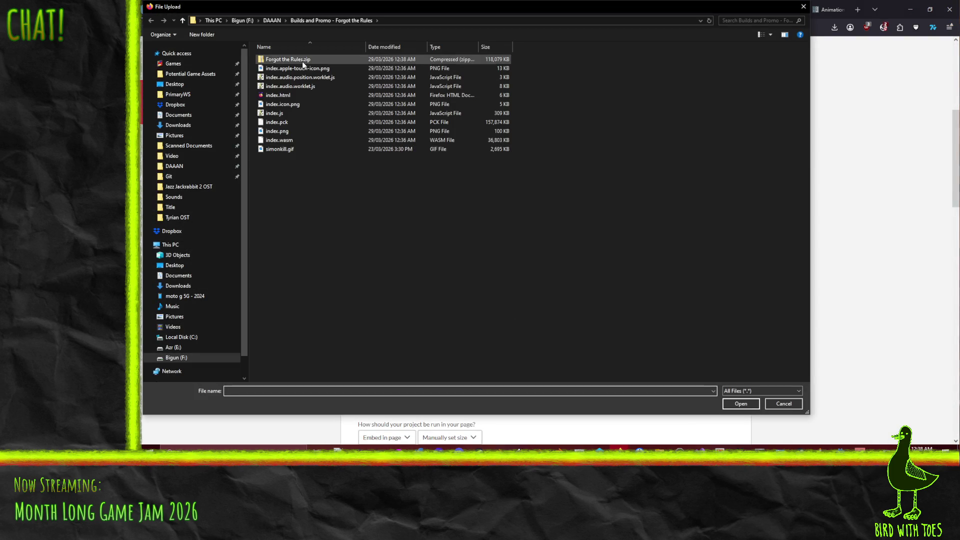
double_click(302, 61)
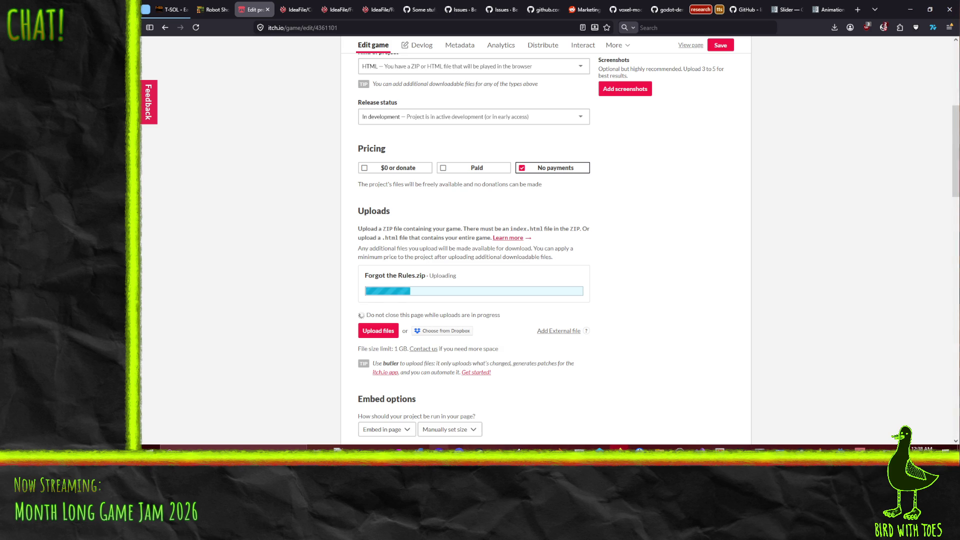
click(841, 447)
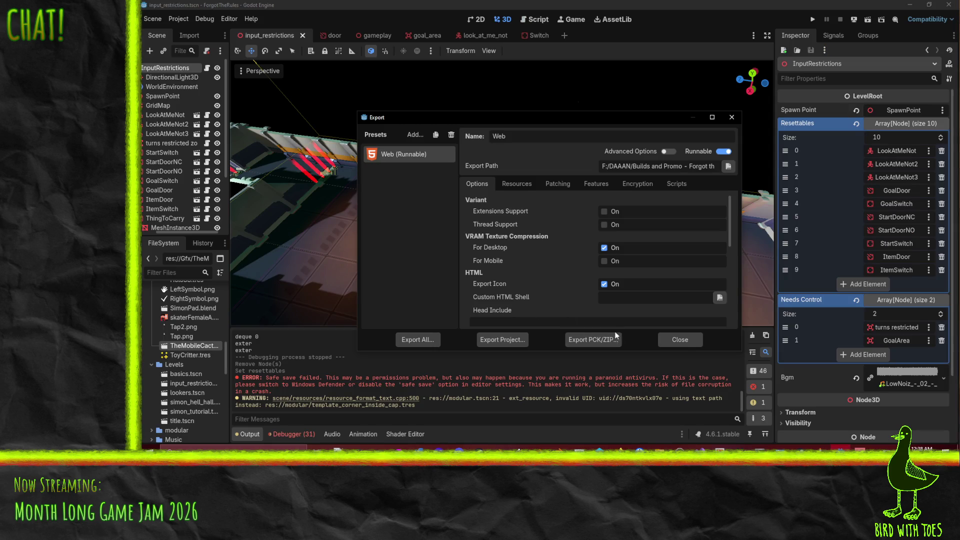
- Move input_restrictions to index 3 in the gameplay scene's Levels list and save the scene
click(680, 340)
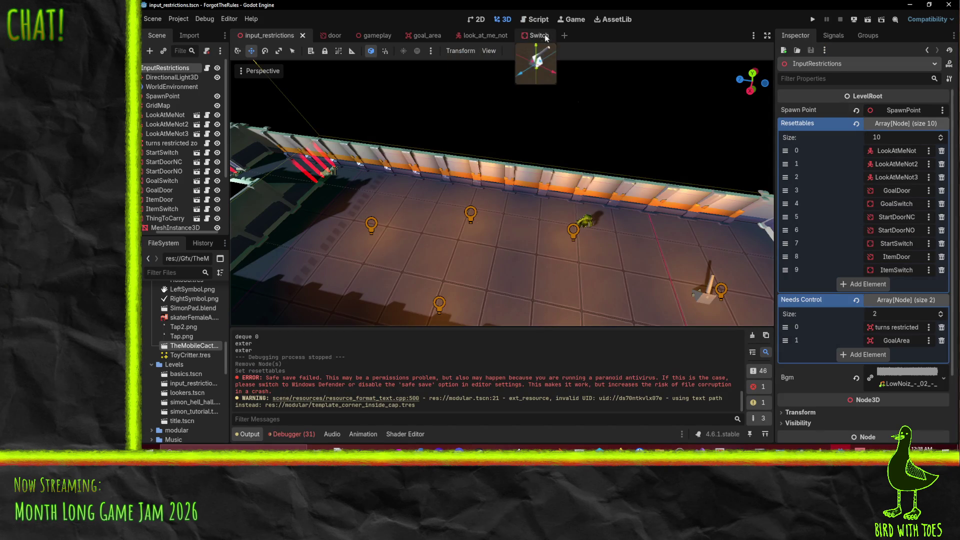
click(383, 33)
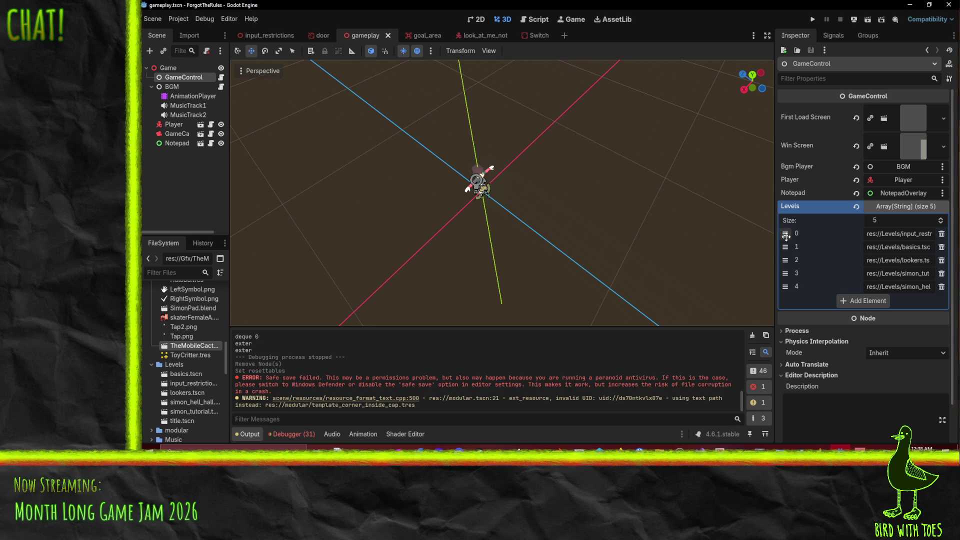
drag(785, 233, 785, 273)
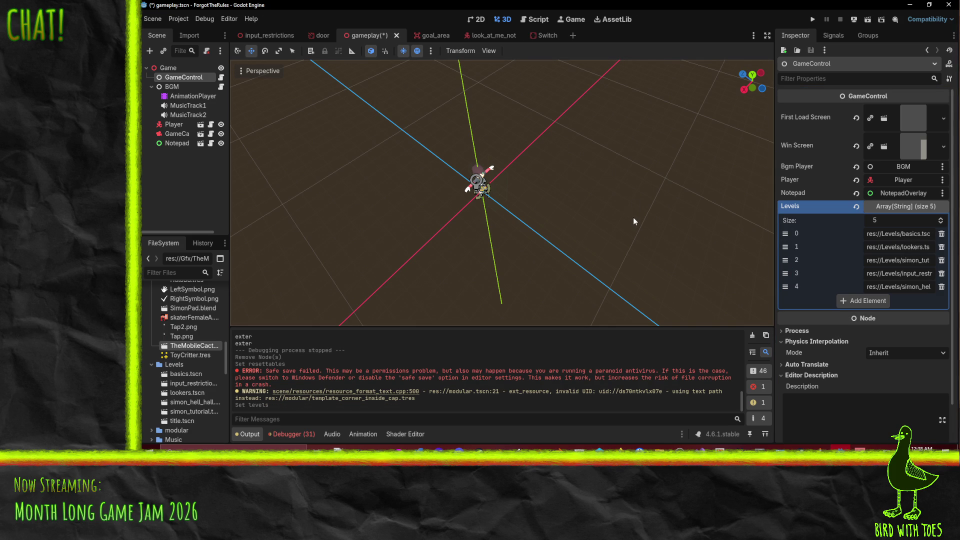
key(ctrl+s)
click(179, 19)
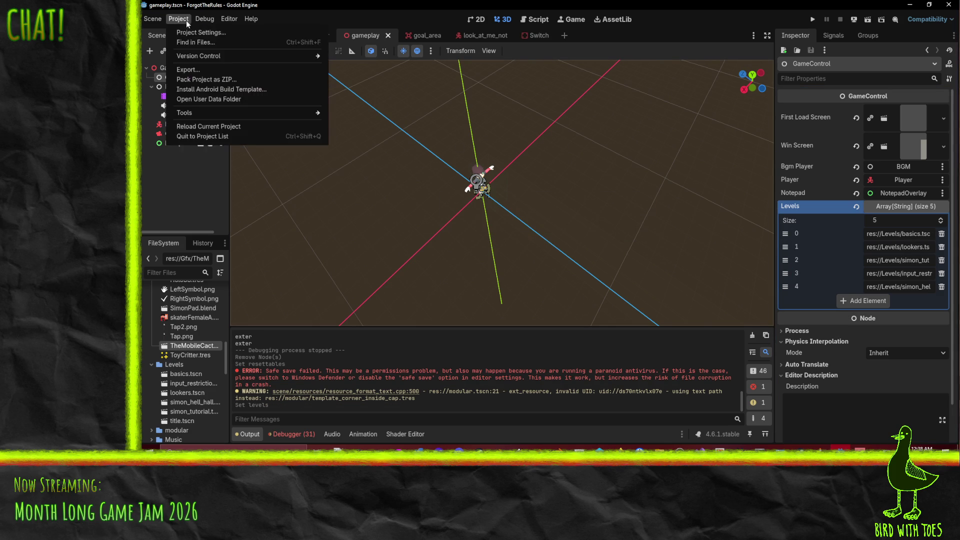
- Re-export the Web preset over index.html with the updated level order
click(205, 73)
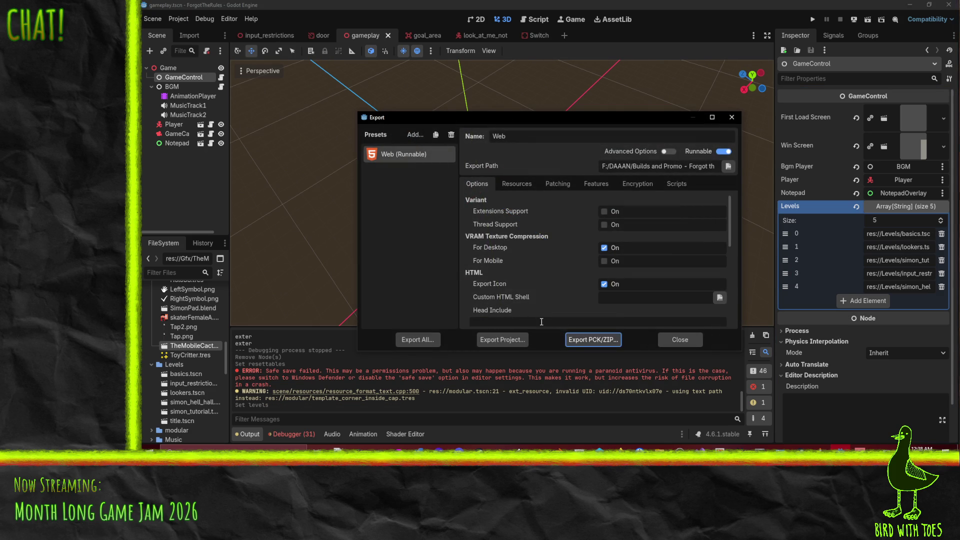
click(520, 340)
click(467, 369)
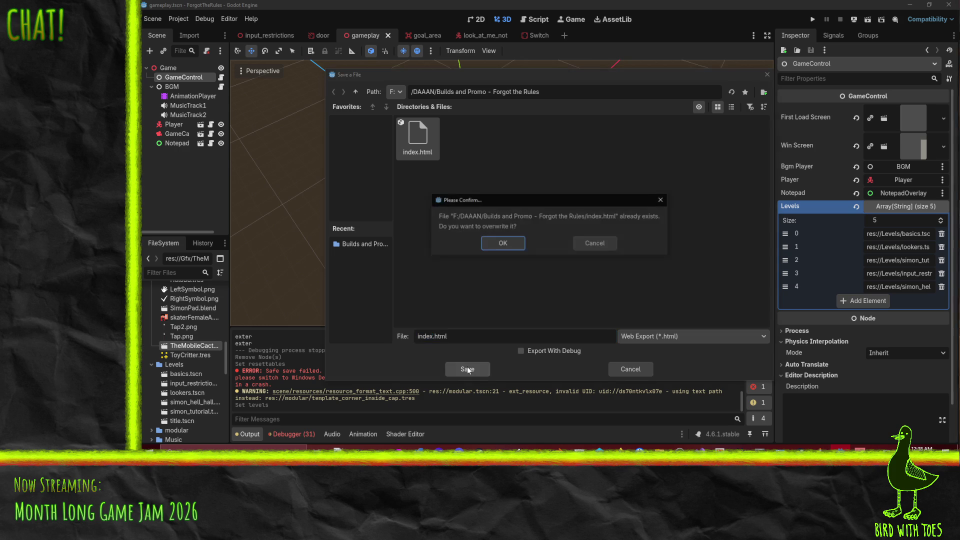
click(490, 245)
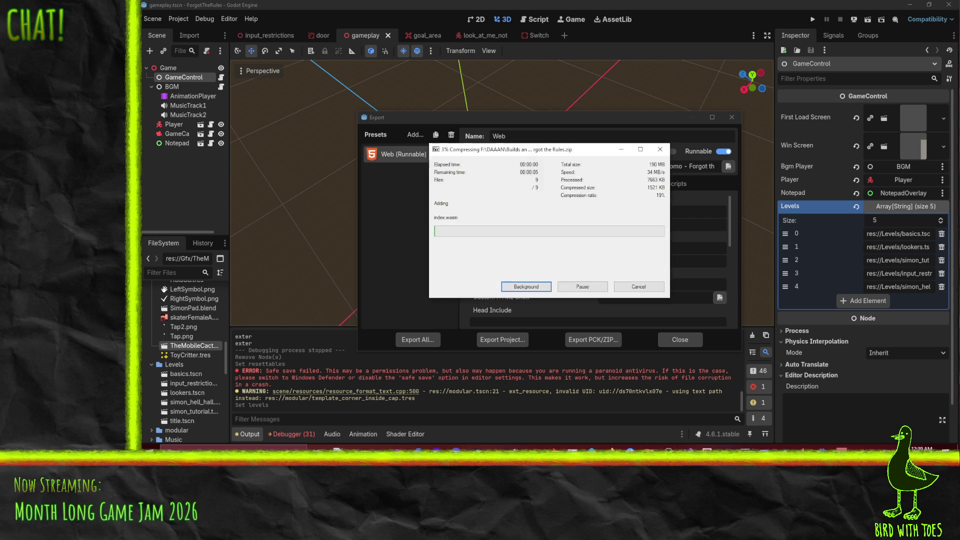
mouse_move(610, 466)
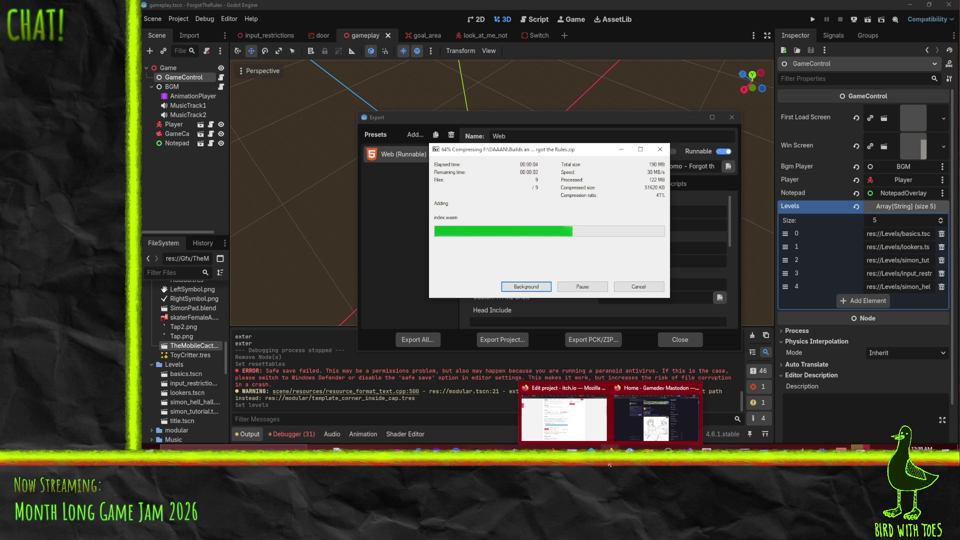
mouse_move(577, 422)
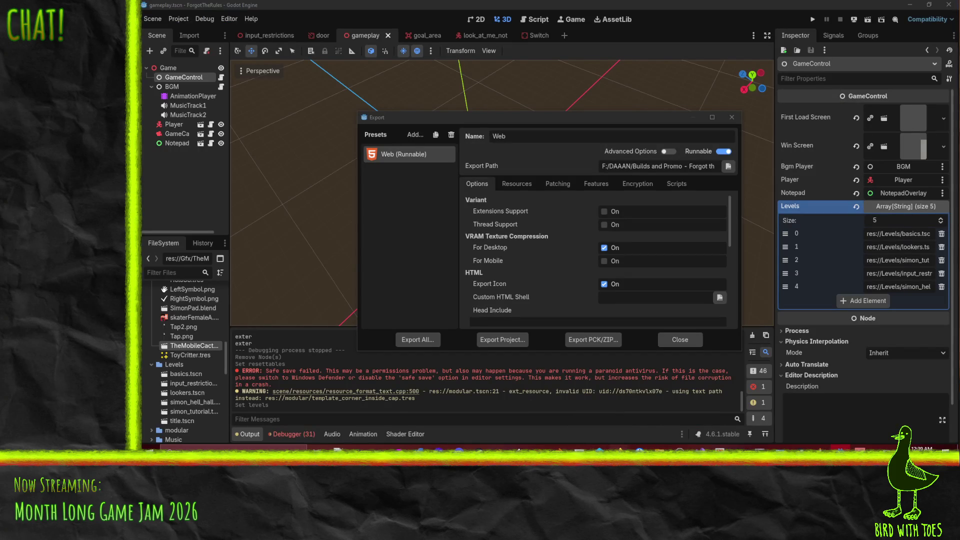
- Return to the itch.io edit page and open the upload file picker on the build folder
click(576, 422)
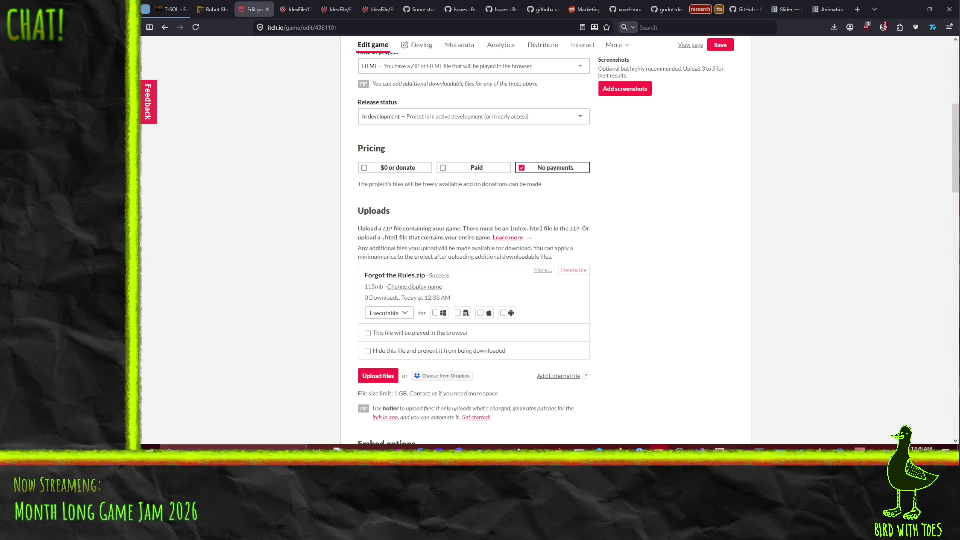
scroll(607, 233, up, 5)
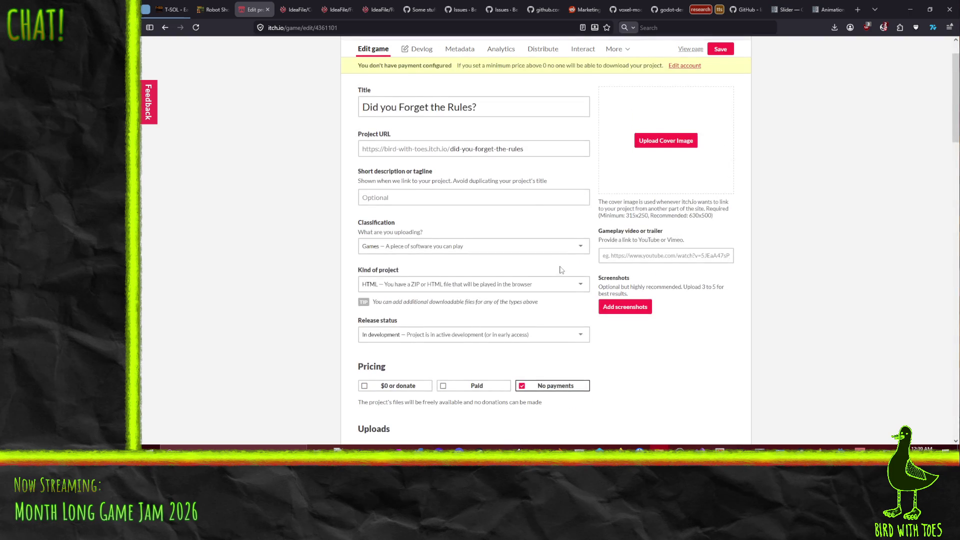
scroll(565, 272, down, 5)
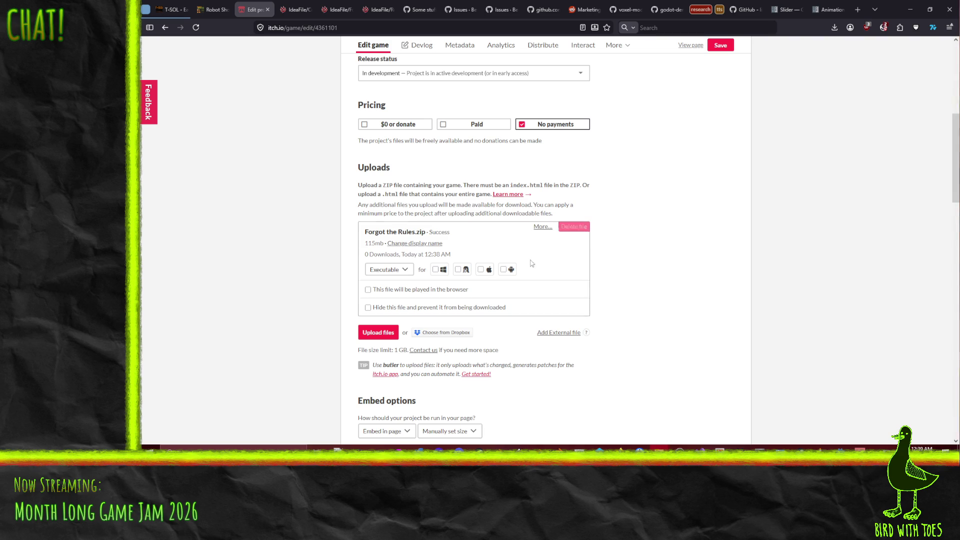
click(389, 333)
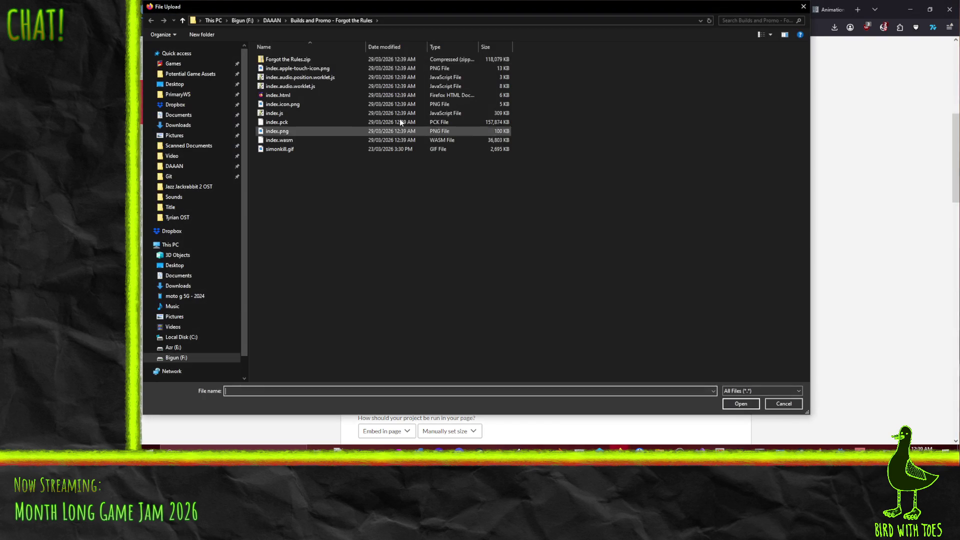
click(288, 68)
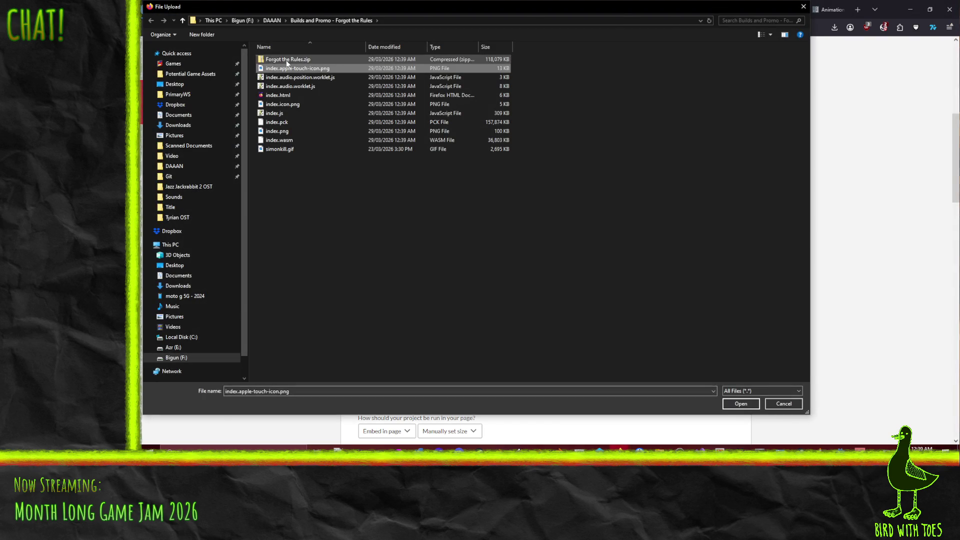
- Upload the new Forgot the Rules.zip, mark it playable in the browser, save, and view the page
double_click(288, 59)
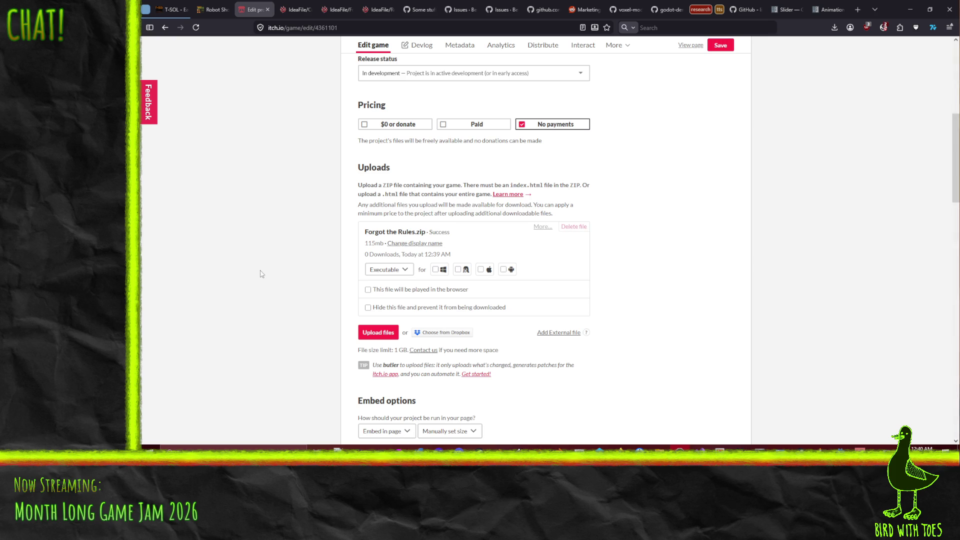
click(368, 290)
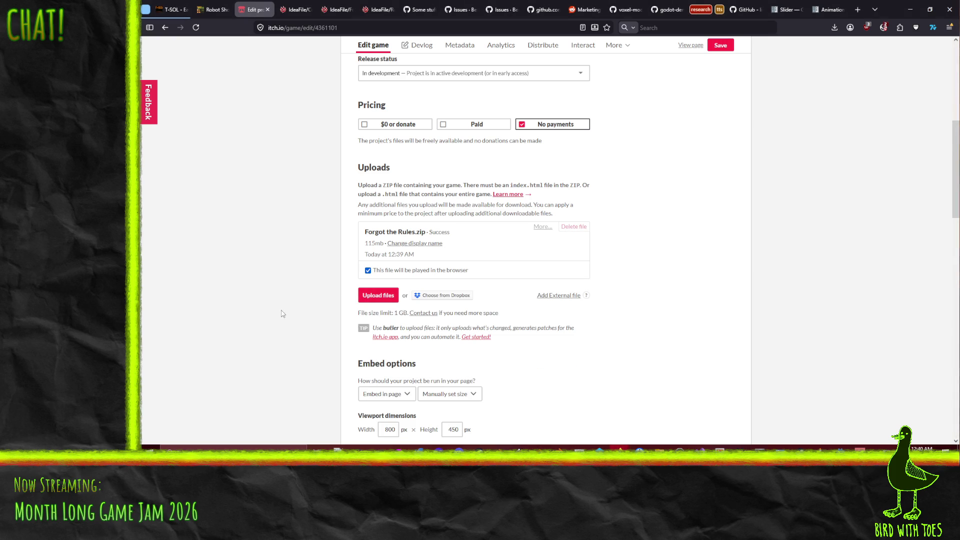
click(721, 45)
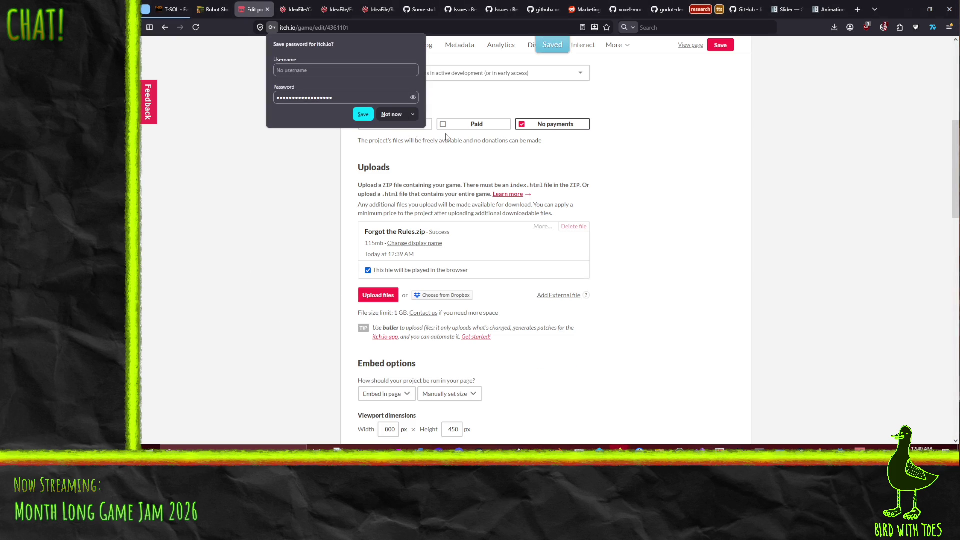
click(738, 151)
click(689, 46)
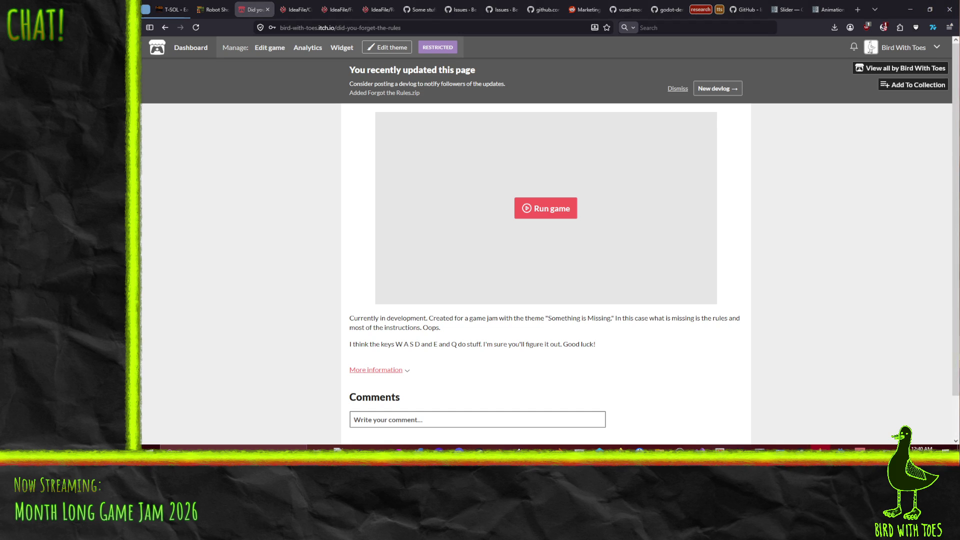
- Run the uploaded build on the itch.io page and expand it to full screen
click(539, 219)
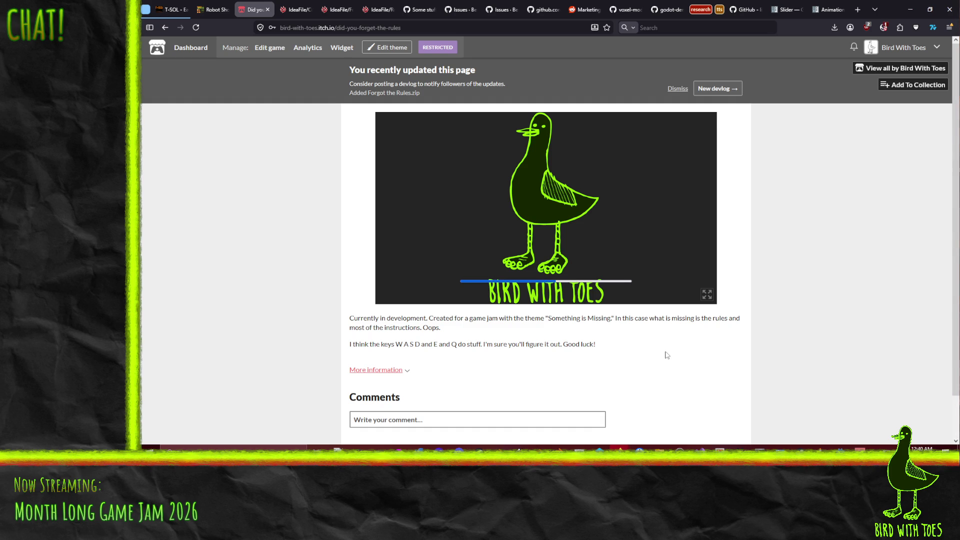
click(706, 295)
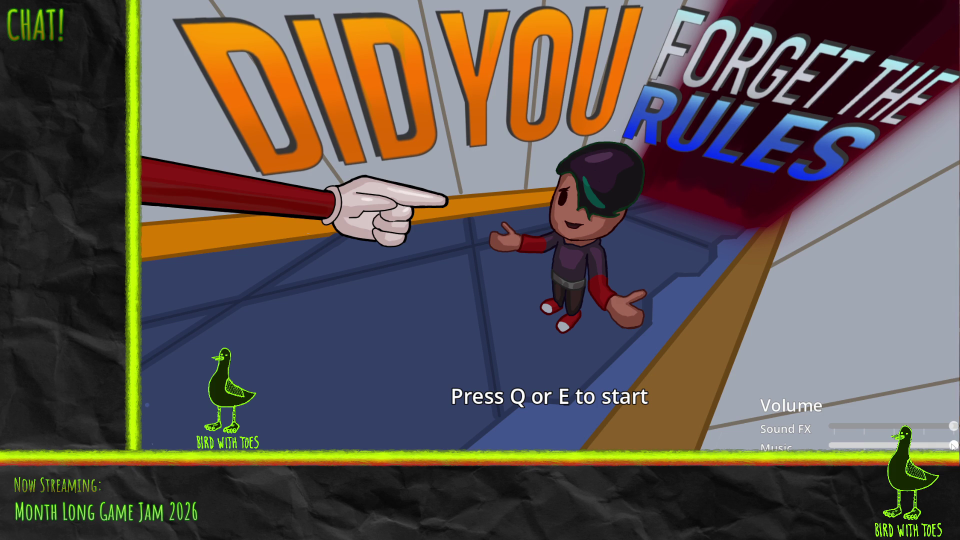
- Lower the Music and Sound FX sliders, then start the game with E
click(935, 445)
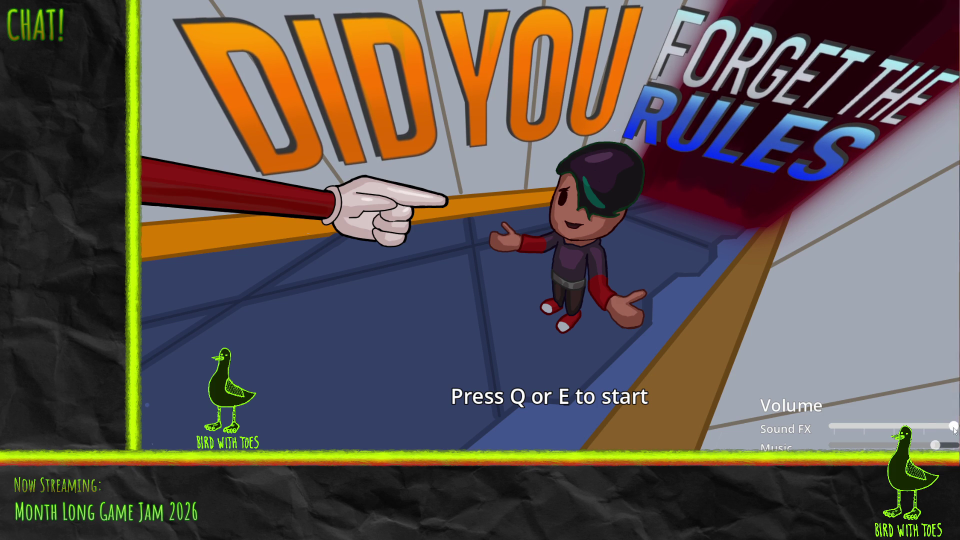
click(936, 426)
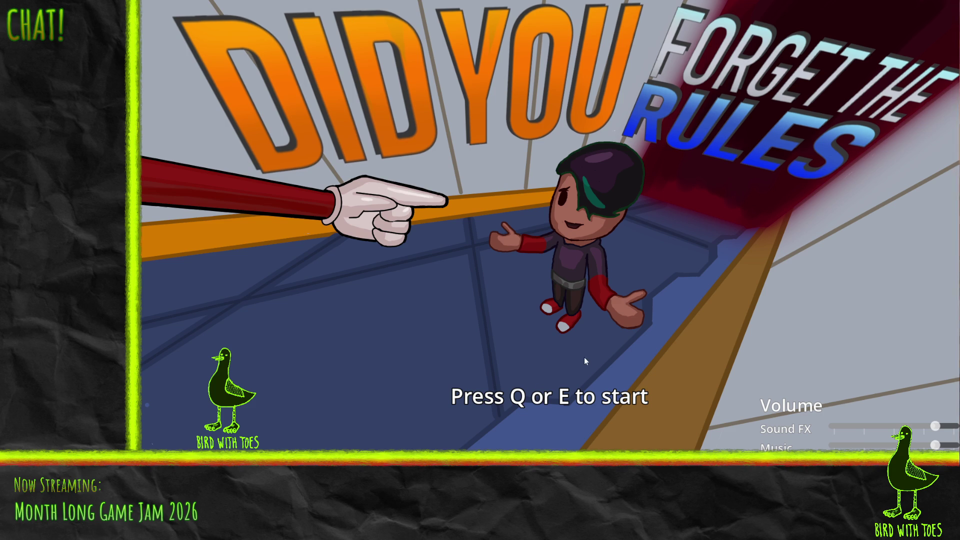
key(e)
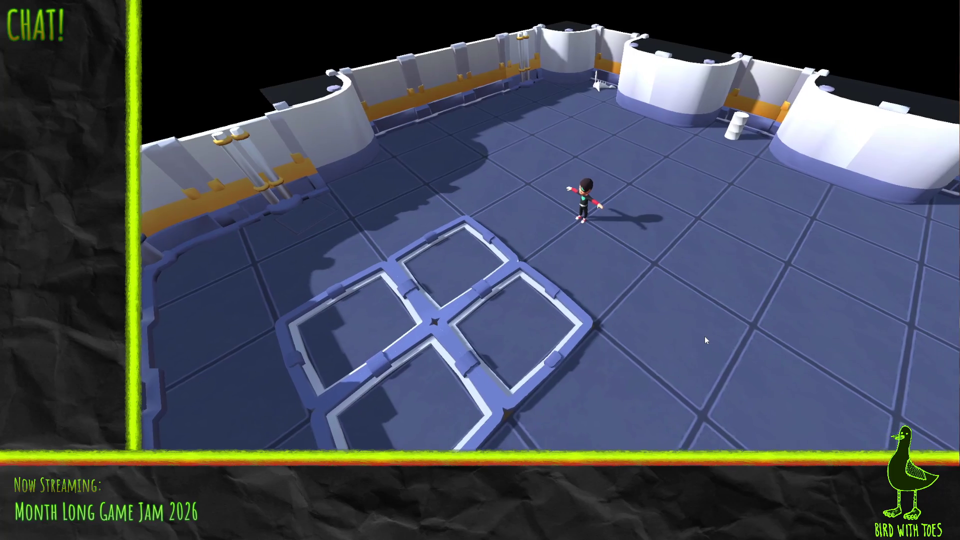
- Walk up to the arena's back wall, then return onto the front floor pad to finish
key(w)
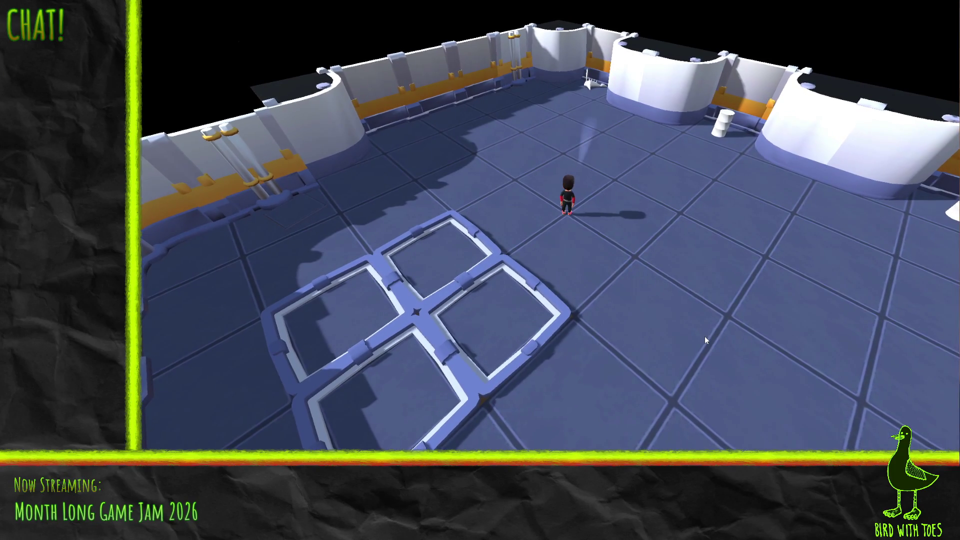
key(w)
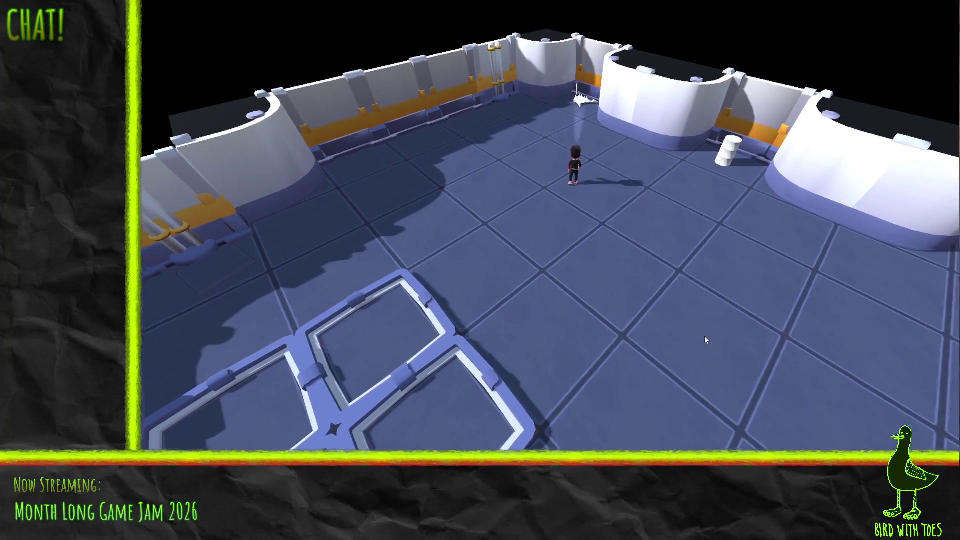
key(w)
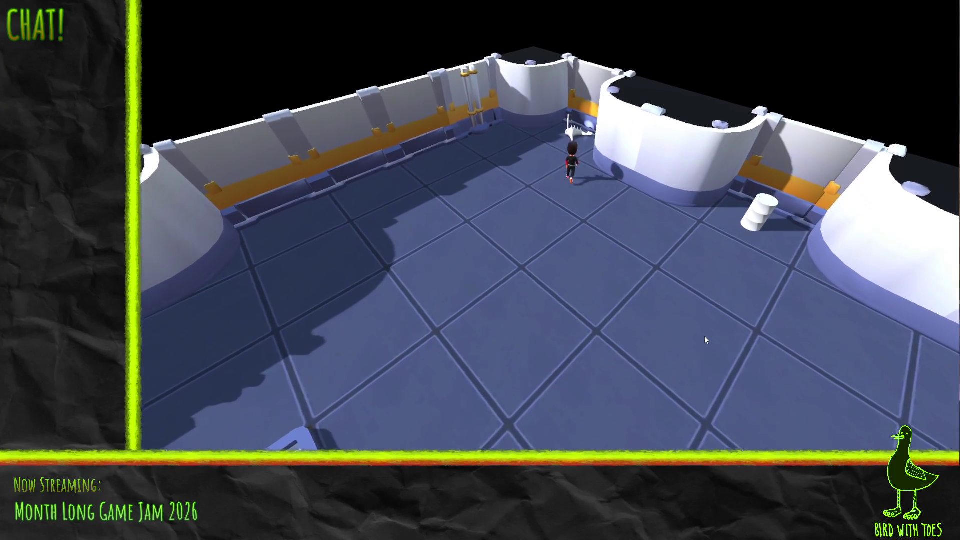
key(w)
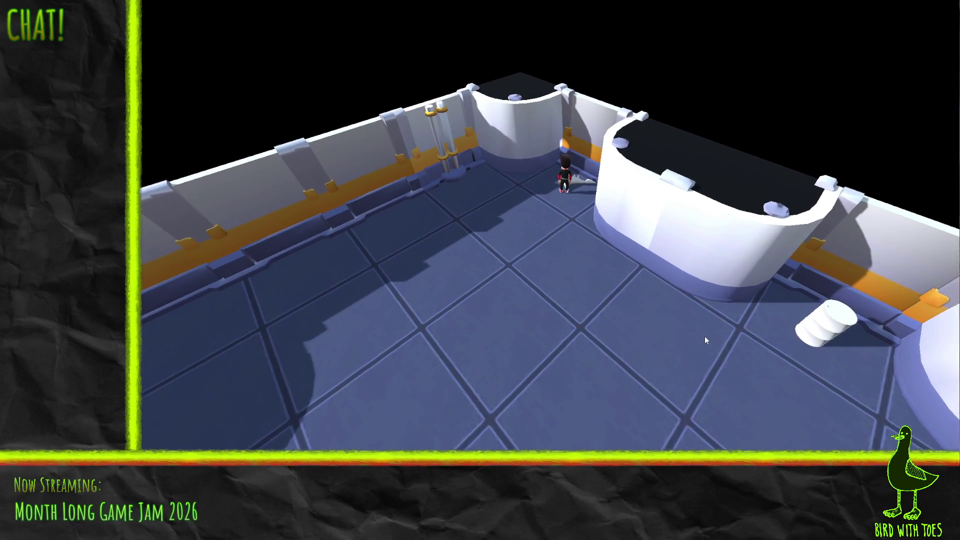
key(w)
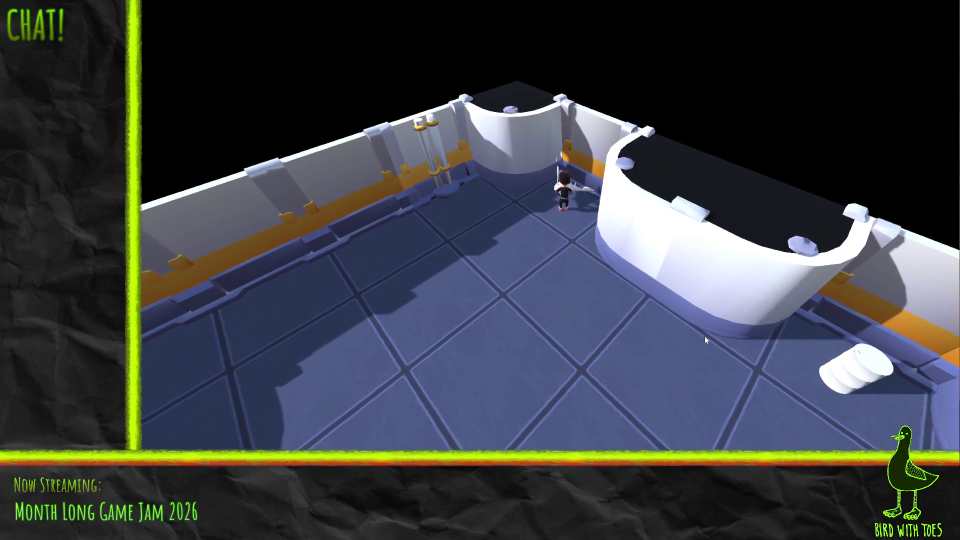
key(s)
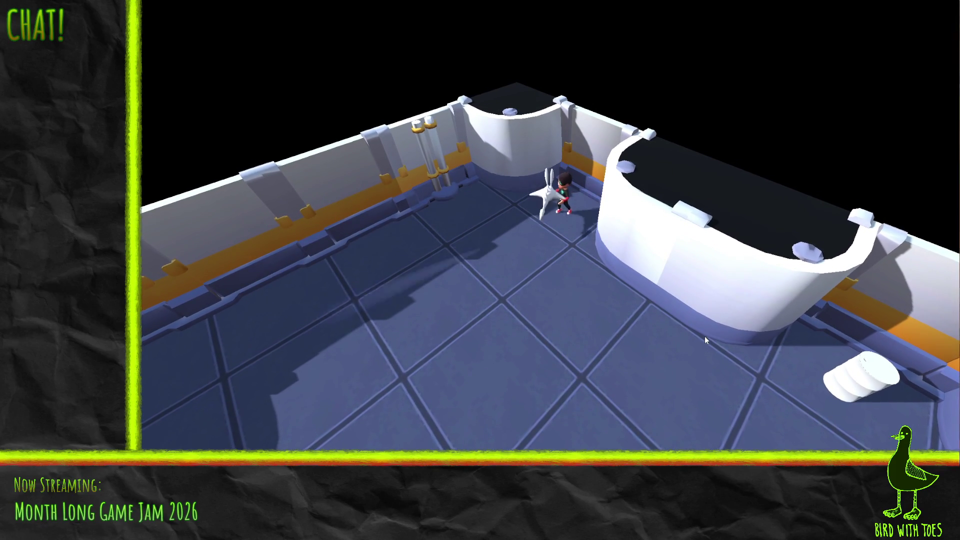
key(s)
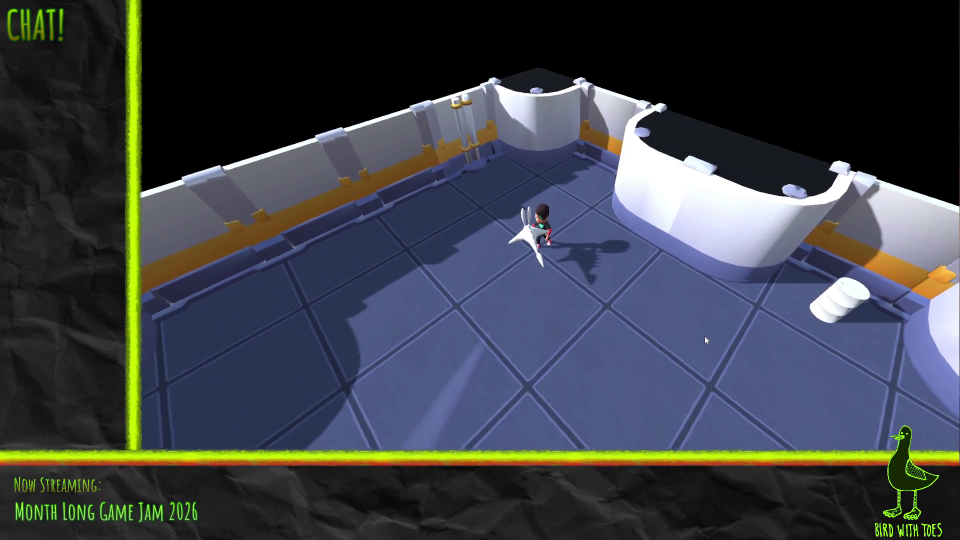
key(s)
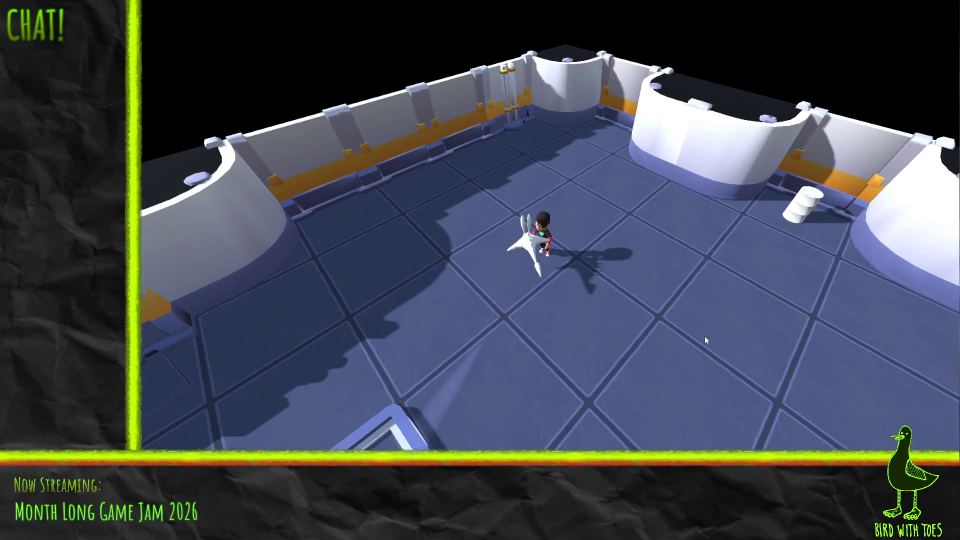
key(s)
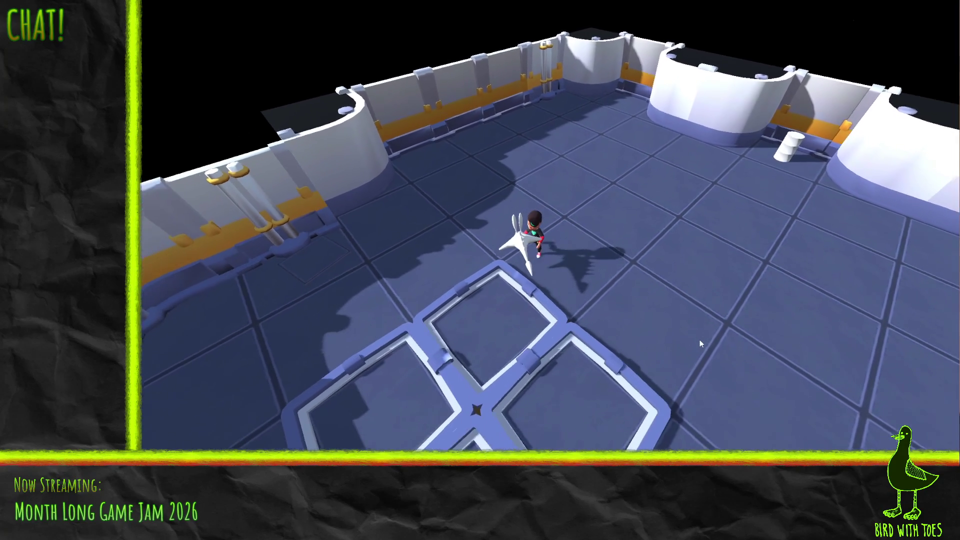
key(s)
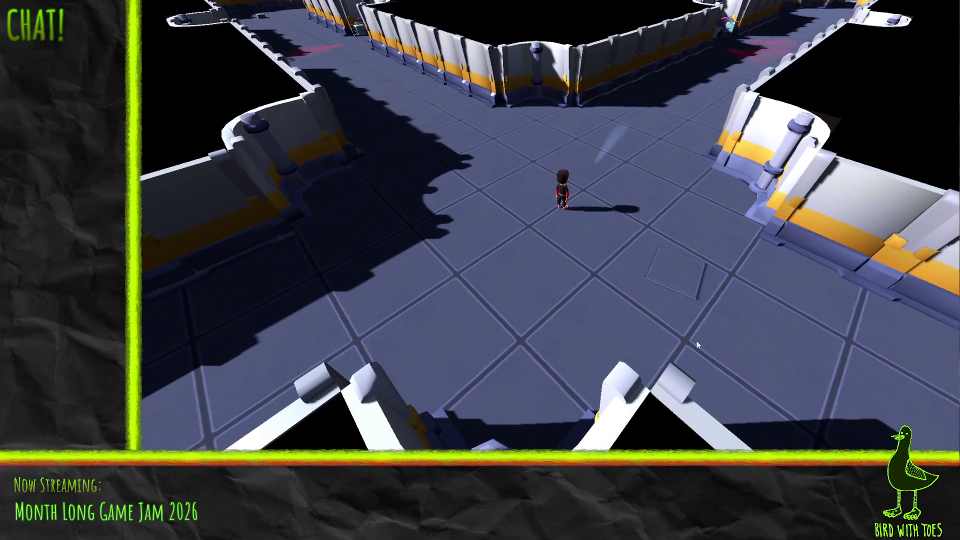
- Walk down the lower-left corridor past the two drones to its rounded end
key(a)
key(a)
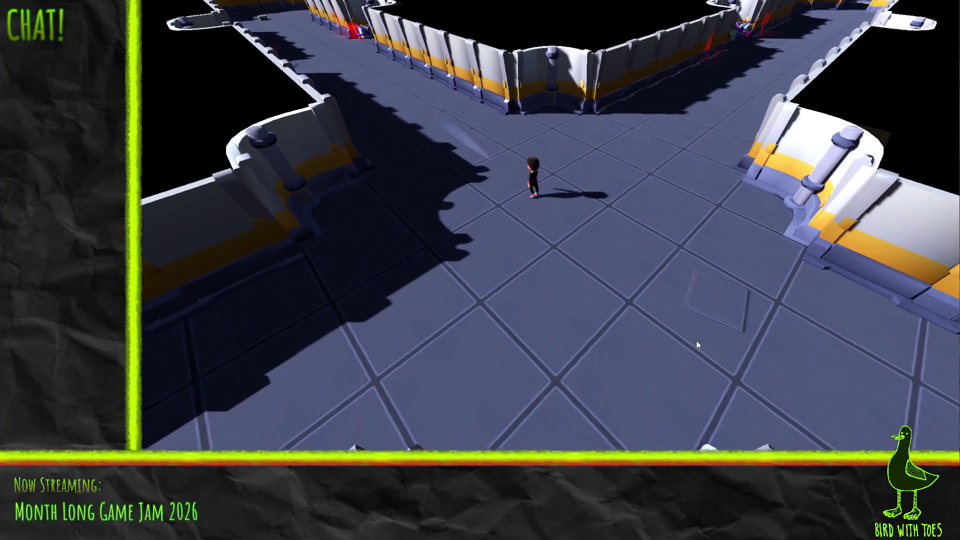
key(s)
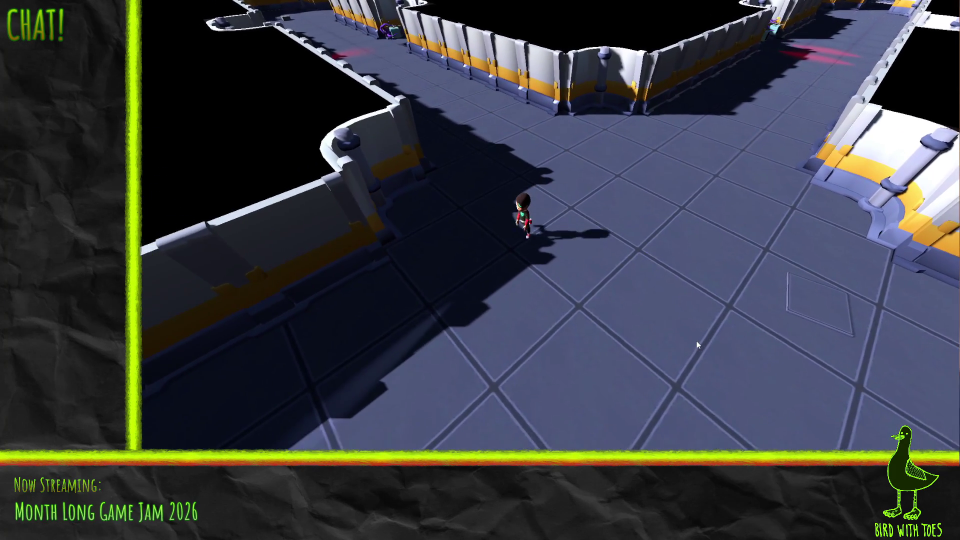
key(s)
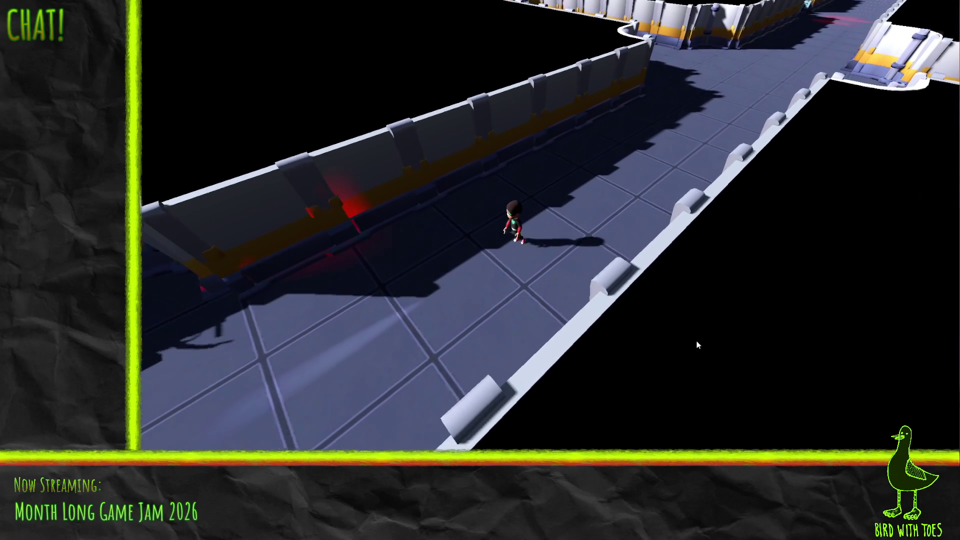
key(a)
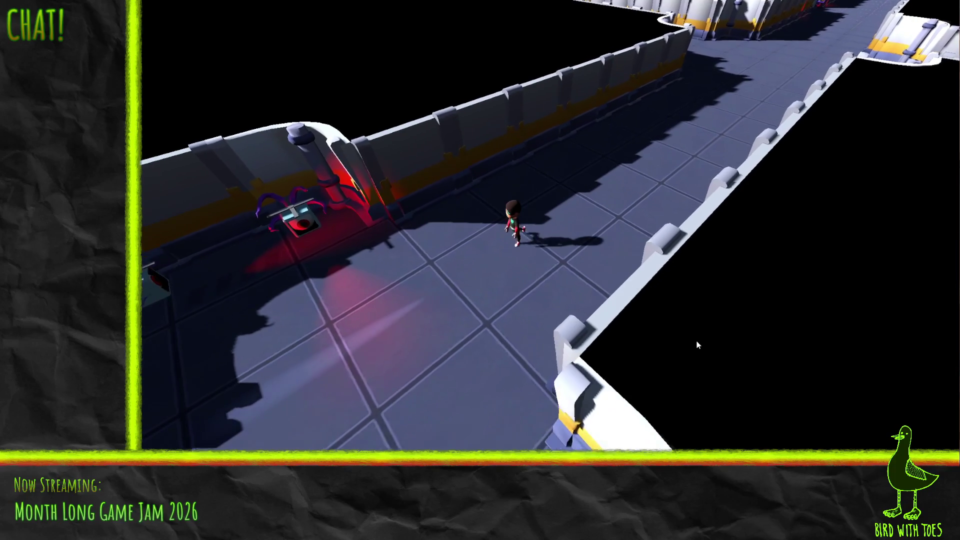
key(a)
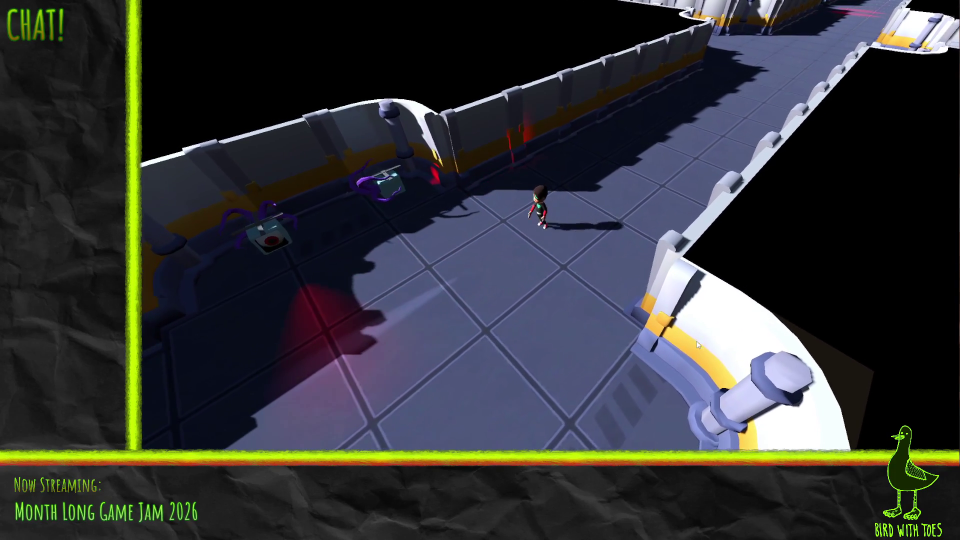
key(a)
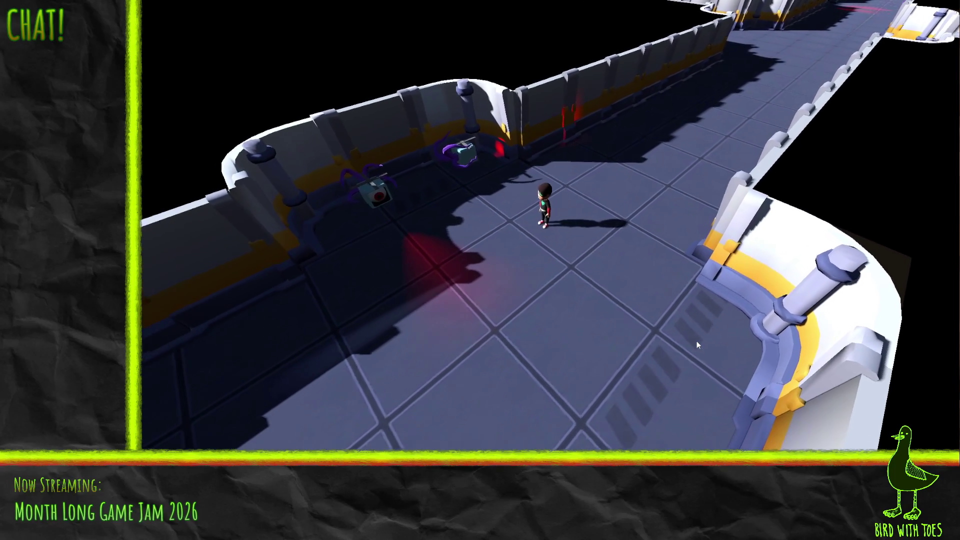
key(a)
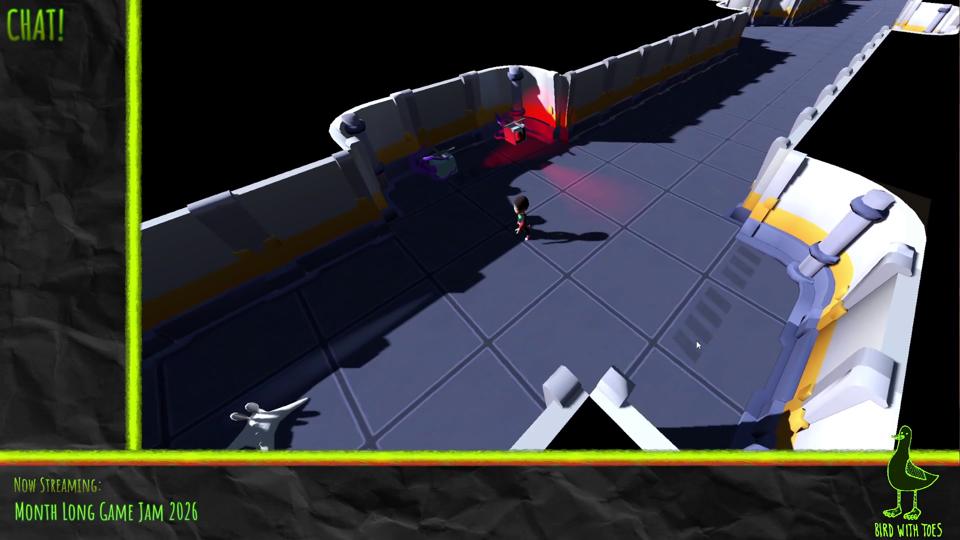
key(a)
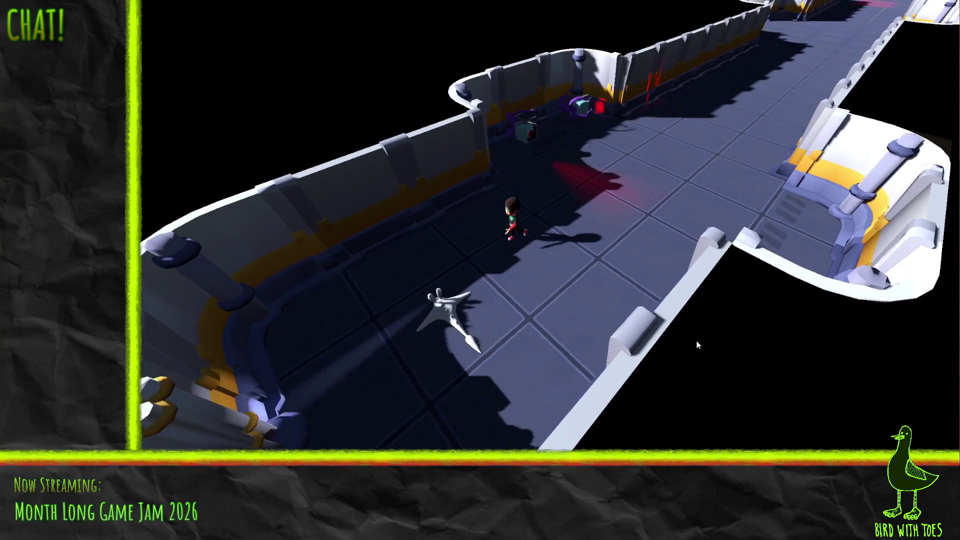
key(a)
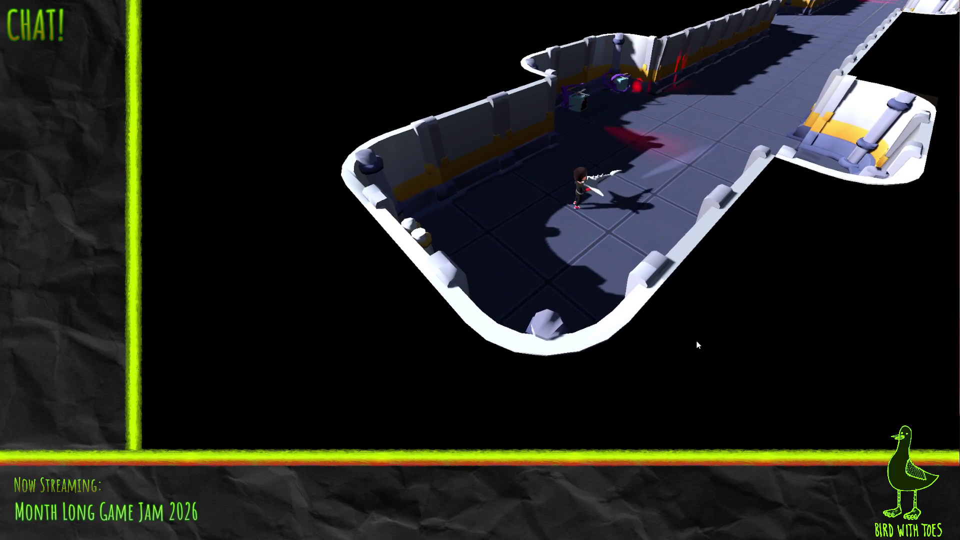
- Walk back up the long corridor toward the upper right and the drones
key(d)
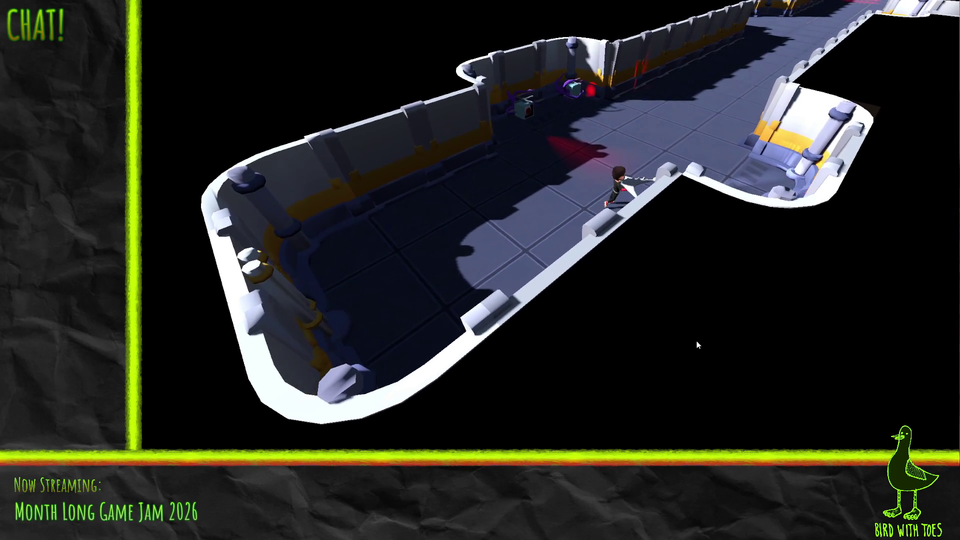
key(d)
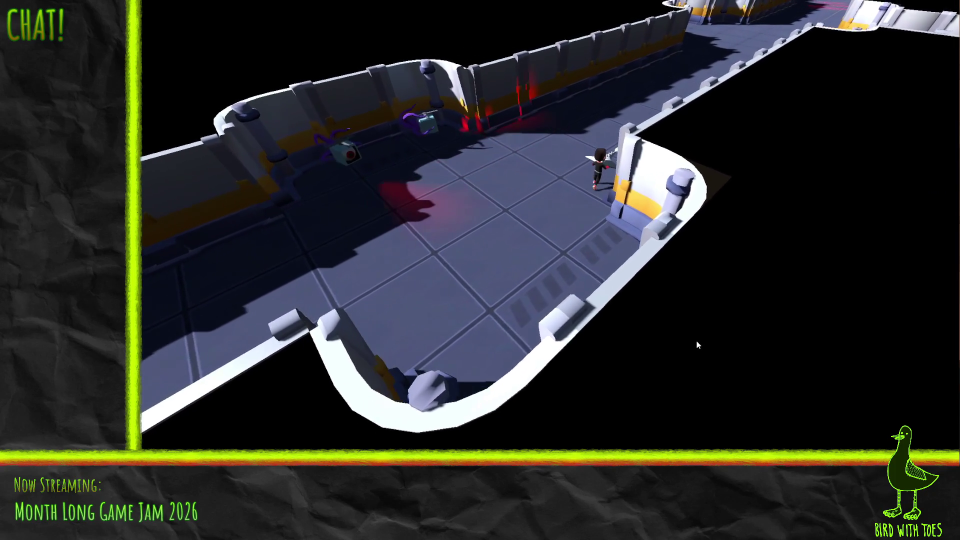
key(d)
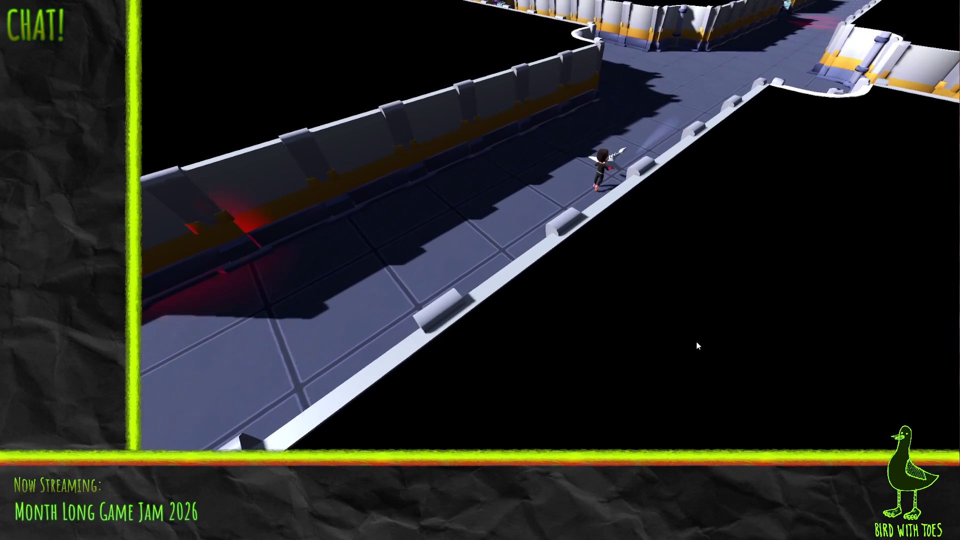
key(d)
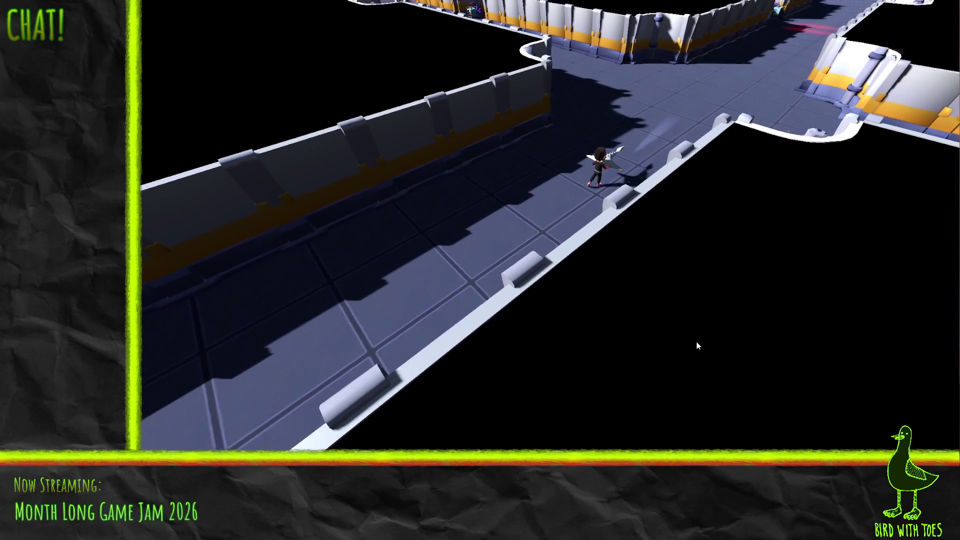
key(d)
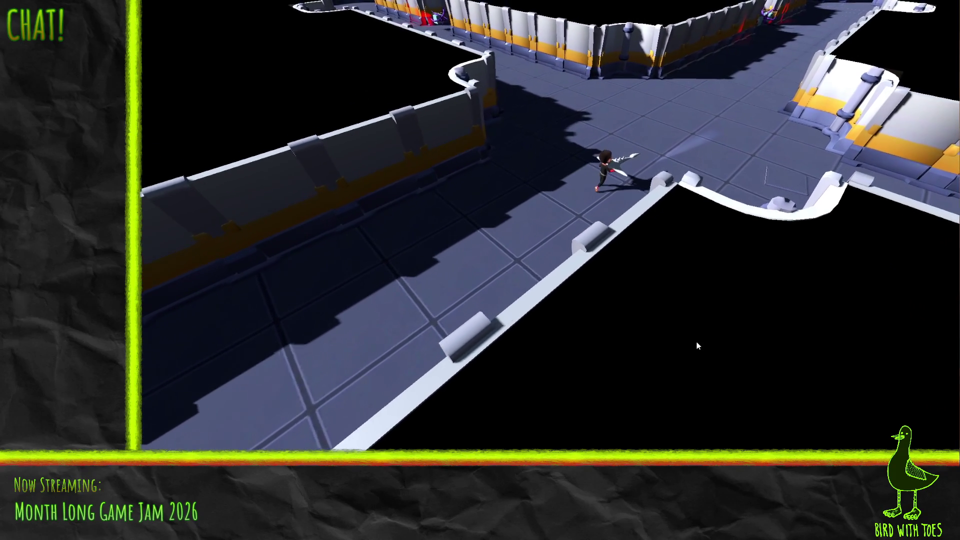
key(d)
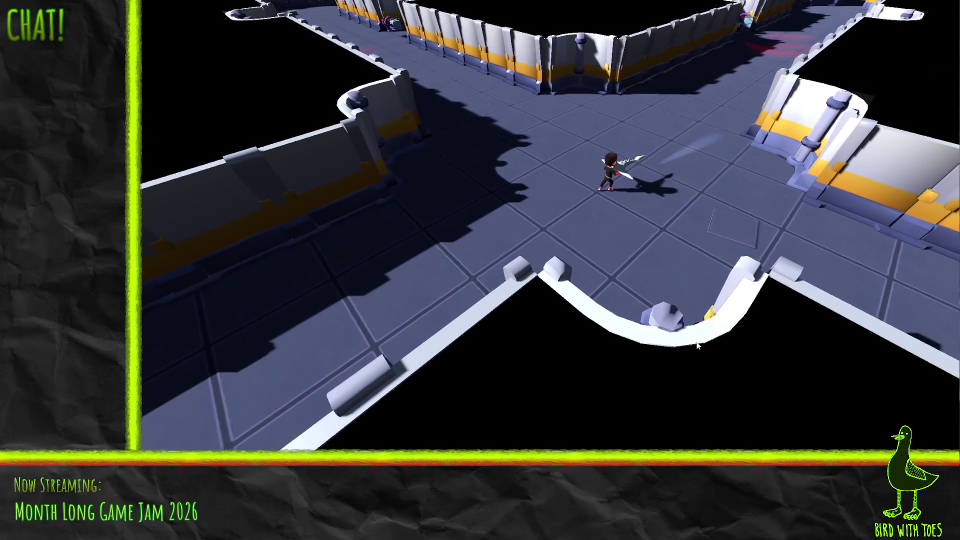
key(d)
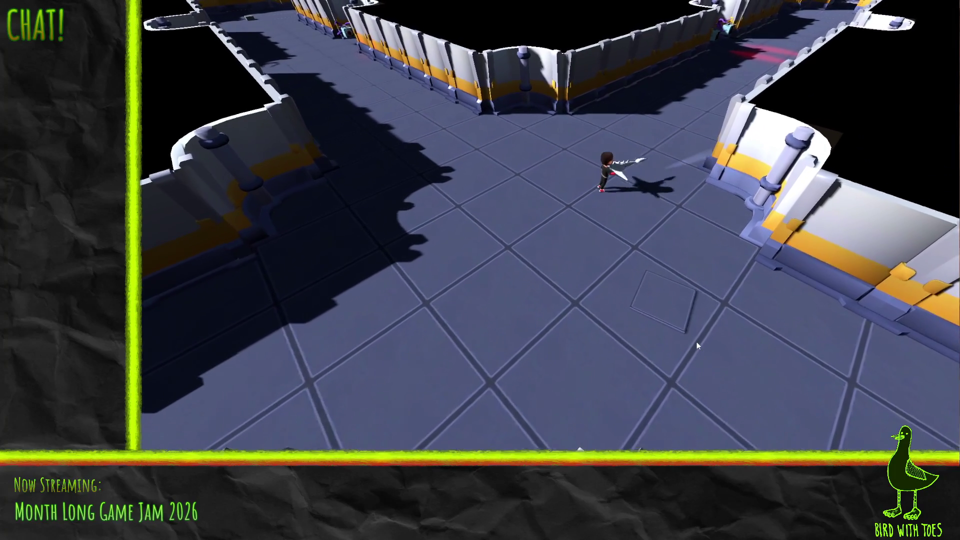
key(d)
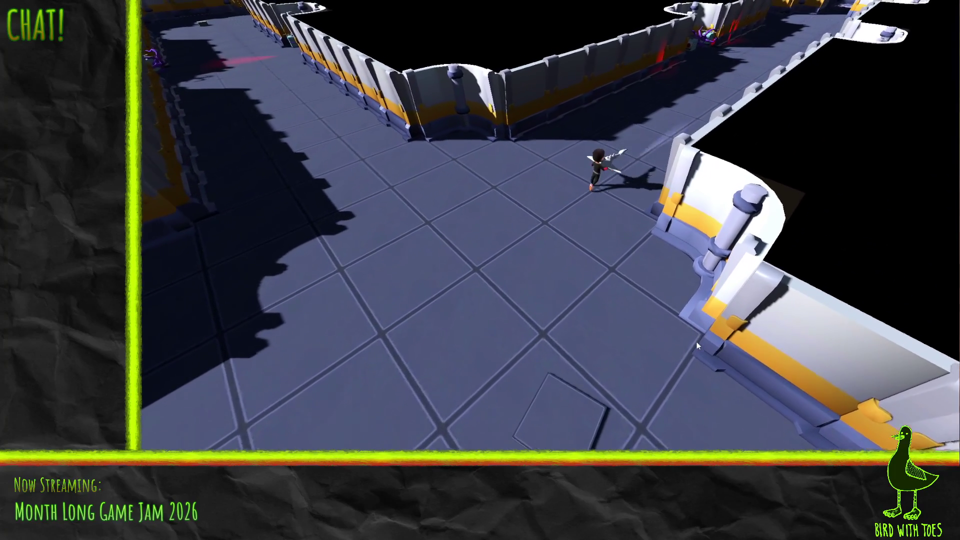
key(d)
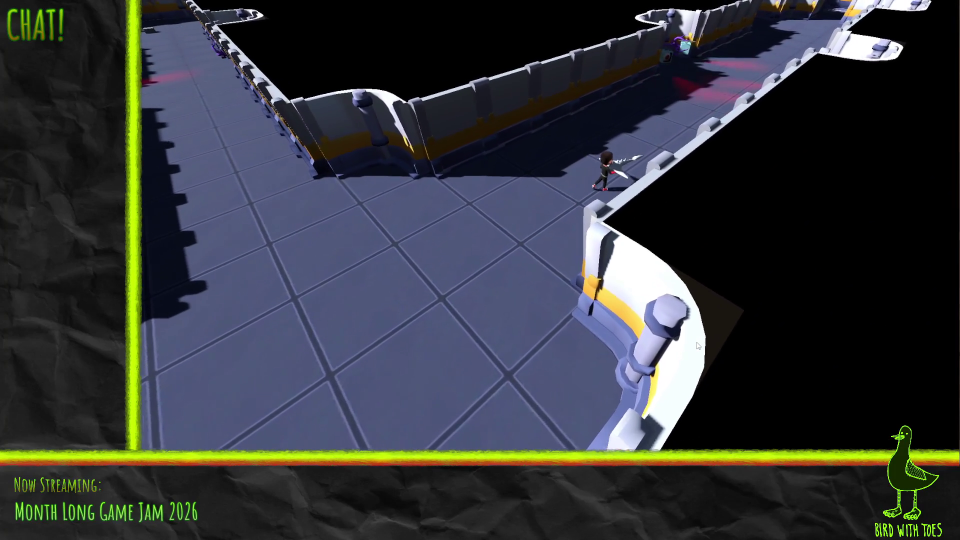
key(d)
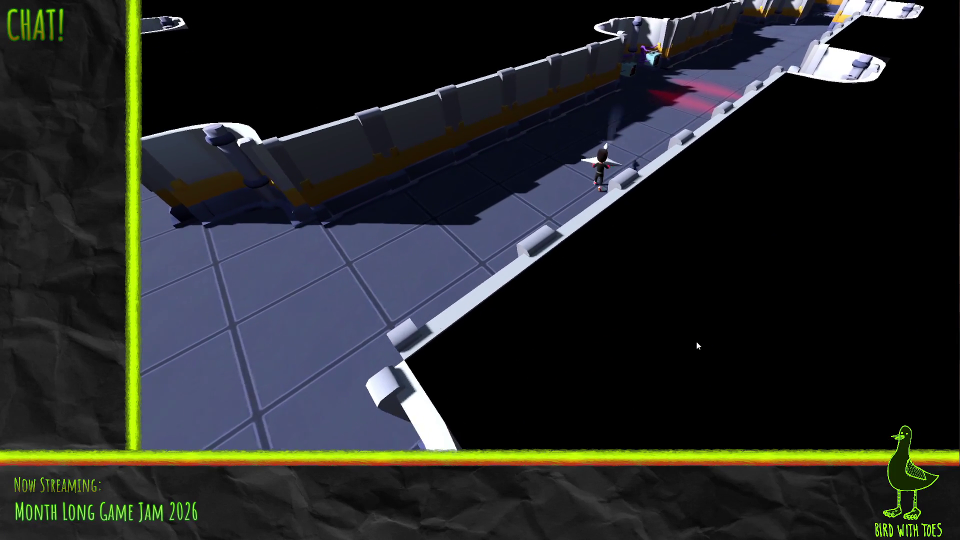